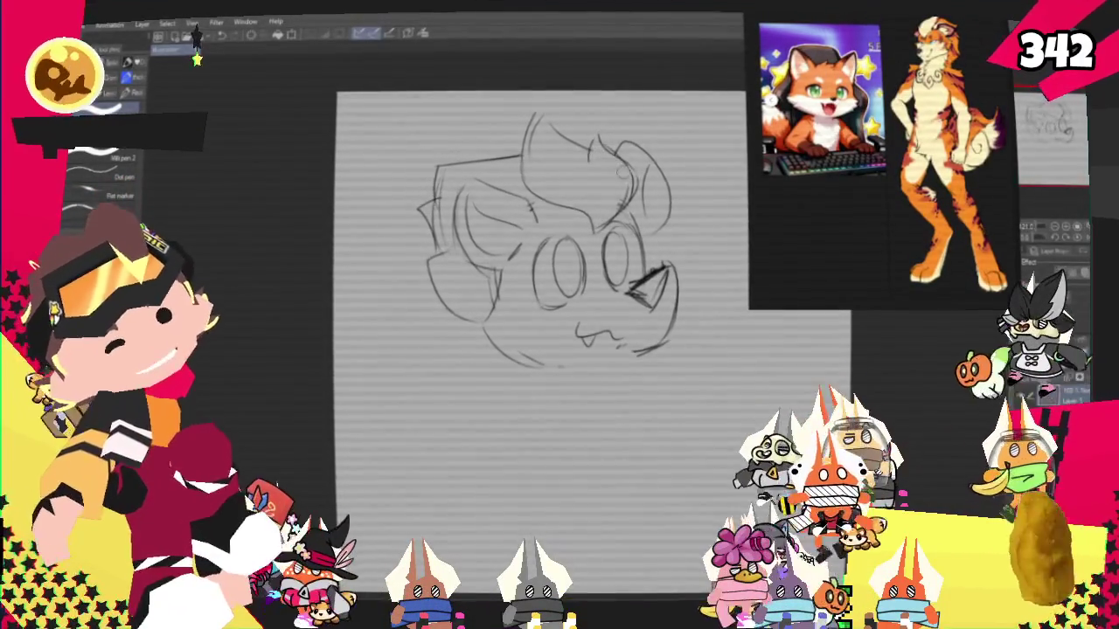
With the pencil, shift the view left and down to frame the area below the head
key("p")
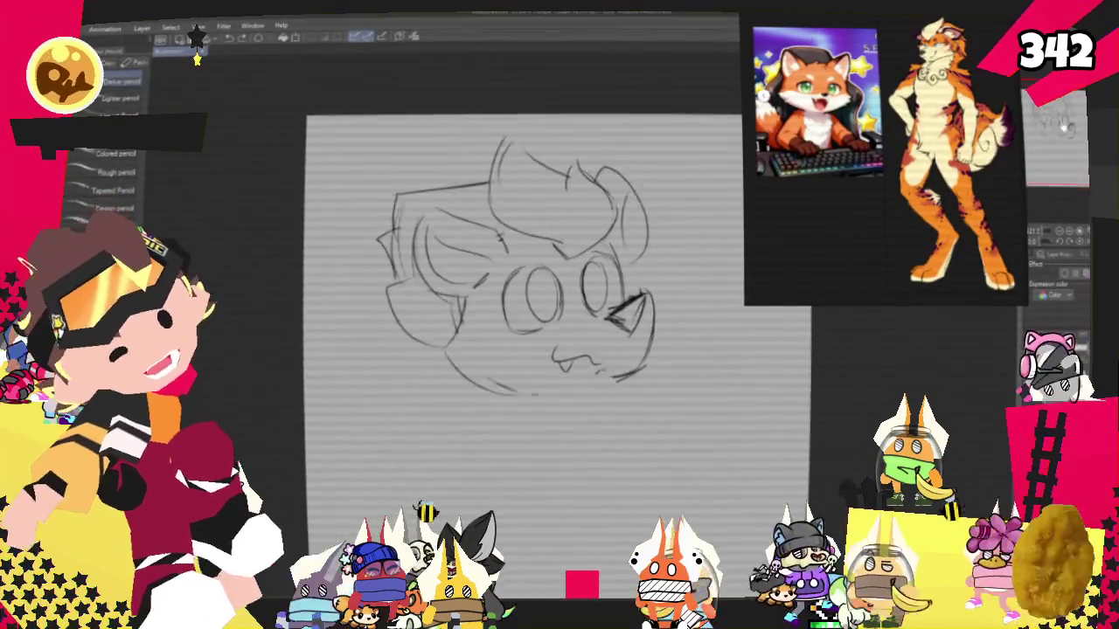
left_click_drag(524, 350, 481, 354)
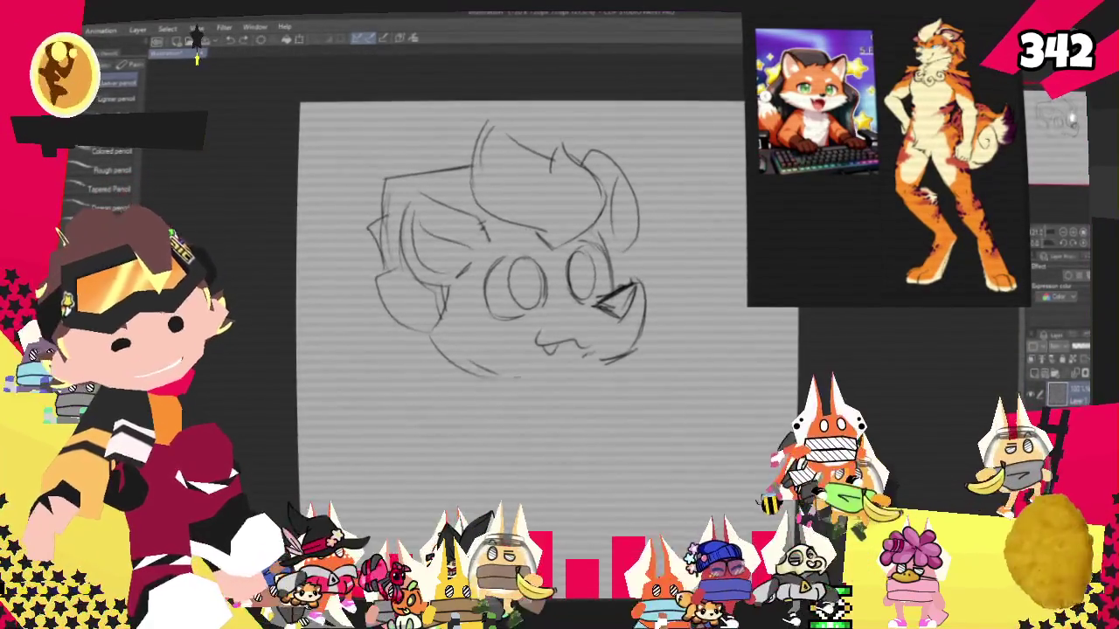
left_click_drag(516, 350, 503, 368)
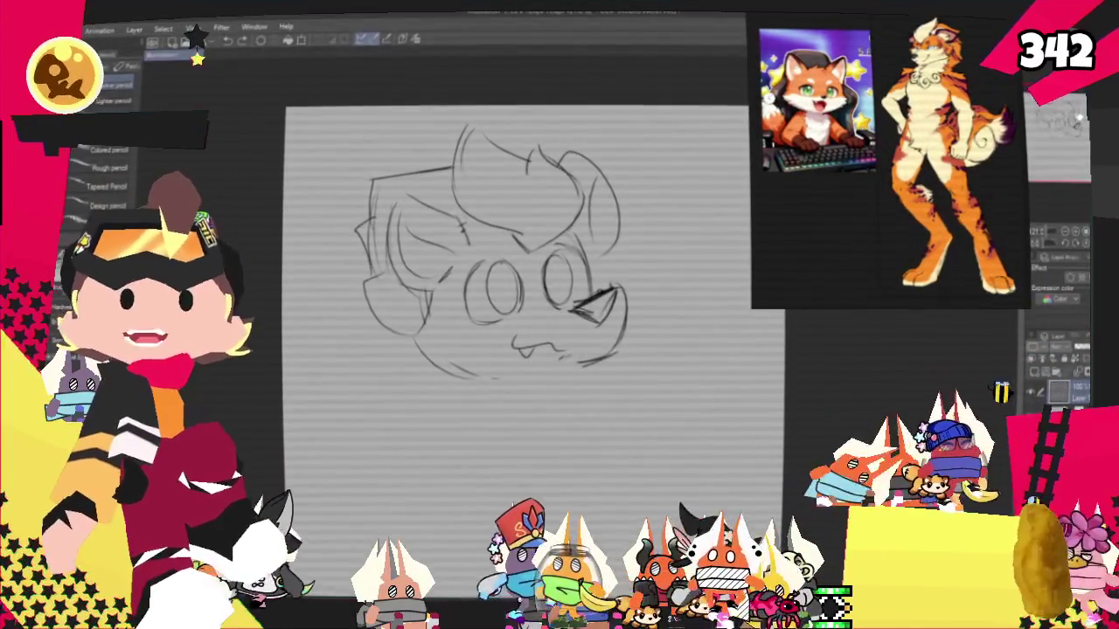
mouse_move(515, 350)
left_mouse_down()
mouse_move(488, 382)
mouse_move(510, 377)
mouse_move(515, 387)
left_mouse_up()
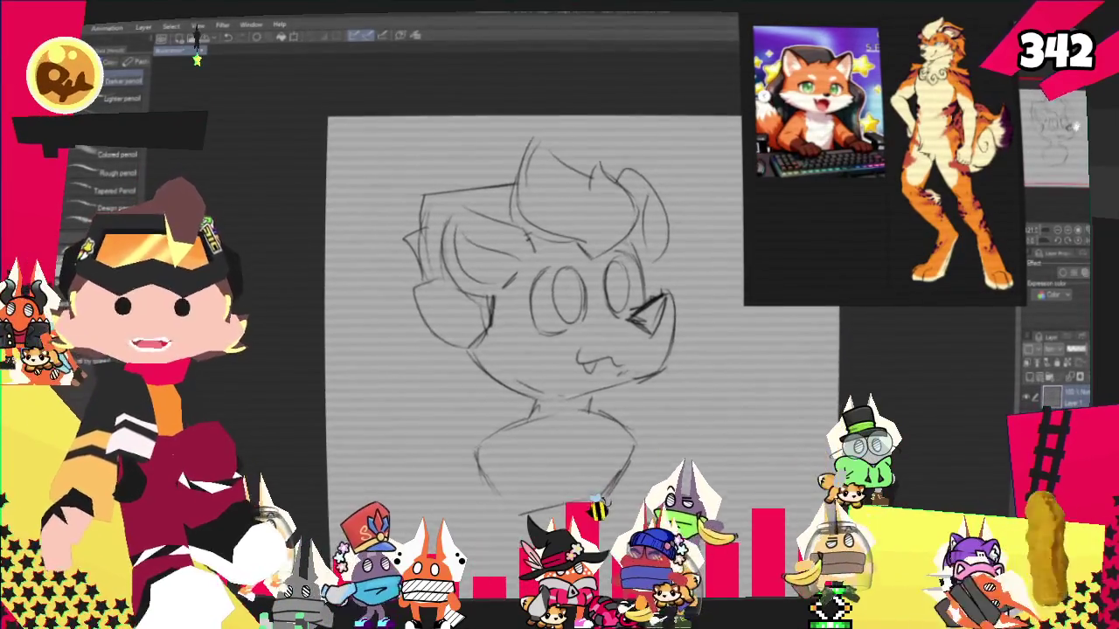
Pencil a small loop shape on the fox's chest just below the mouth
scroll(536, 262, "down", 3)
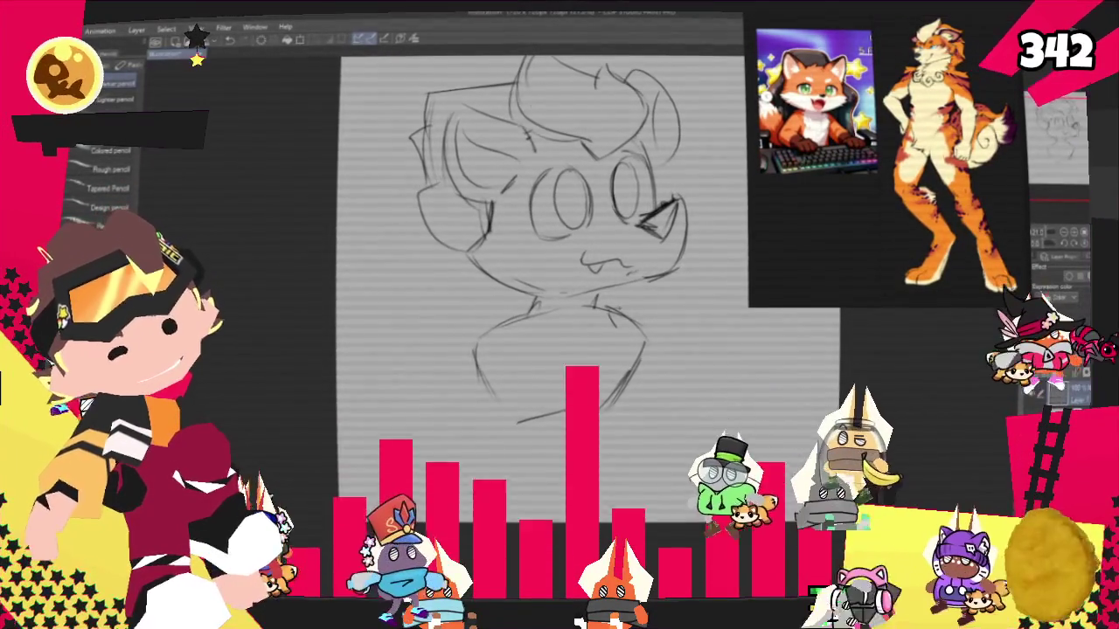
left_click_drag(584, 313, 636, 338)
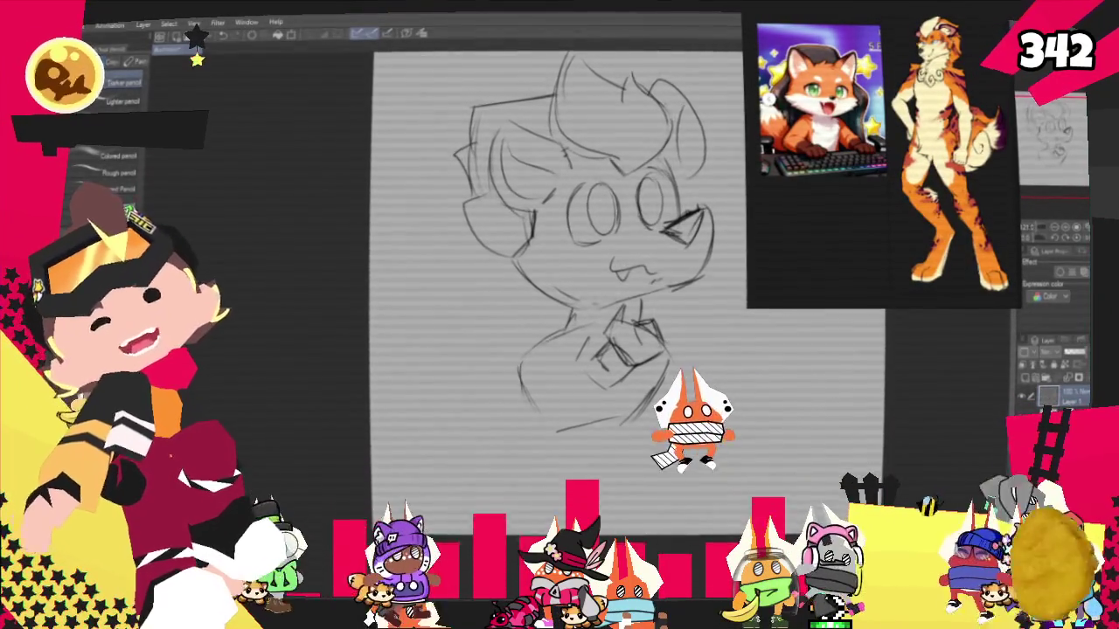
key("p")
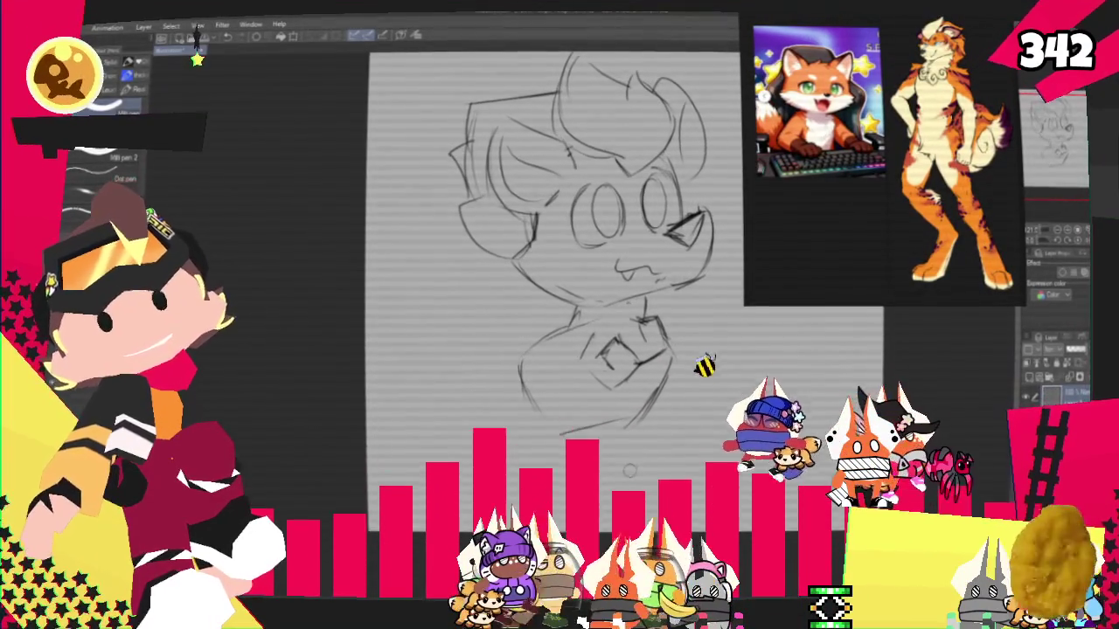
Redraw the chest shapes with cleaner blocky lines, alternating pen and pencil brushes
key("p")
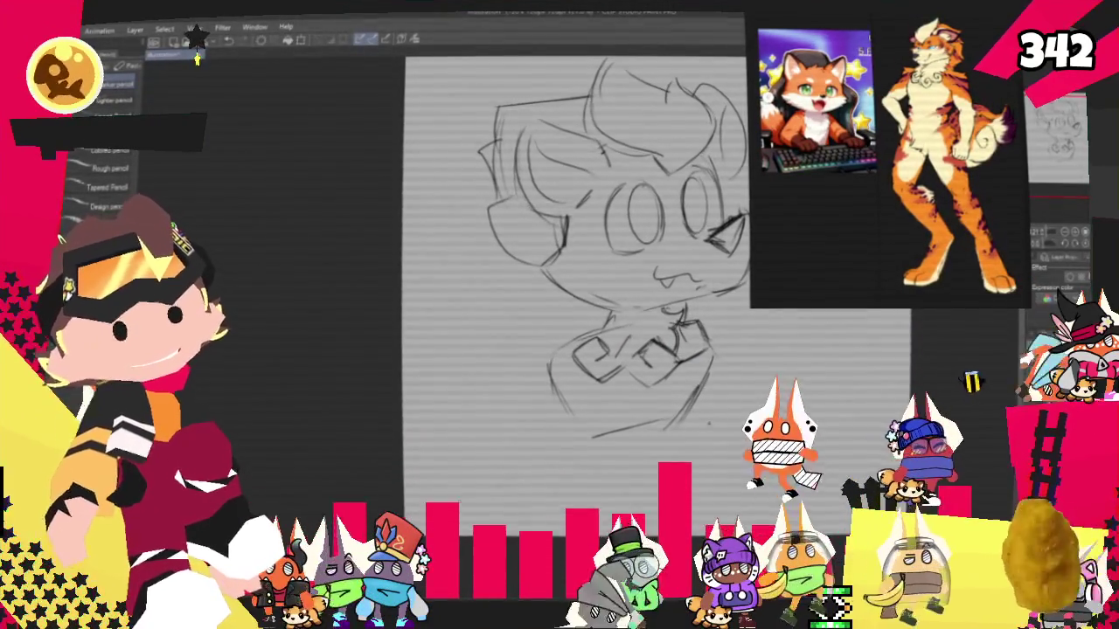
key("p")
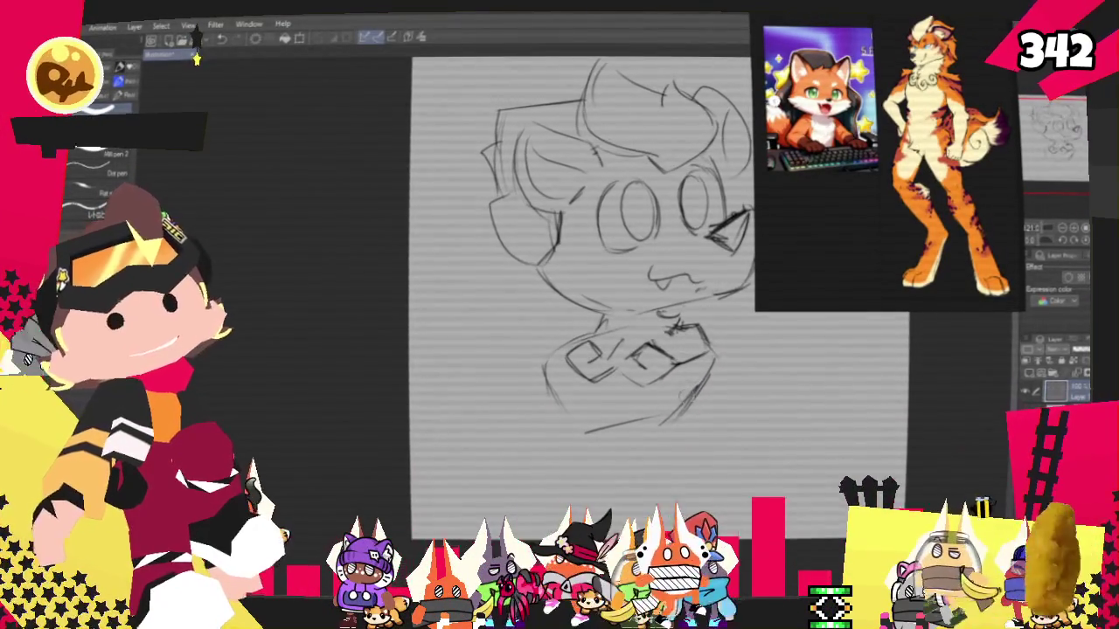
key("p")
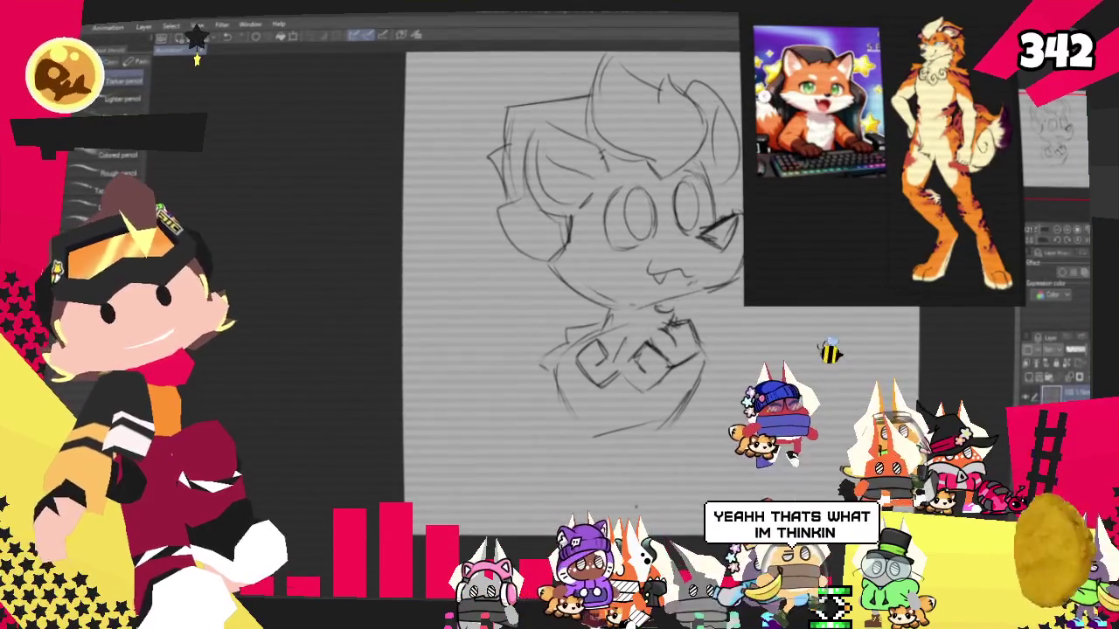
scroll(573, 288, "right", 3)
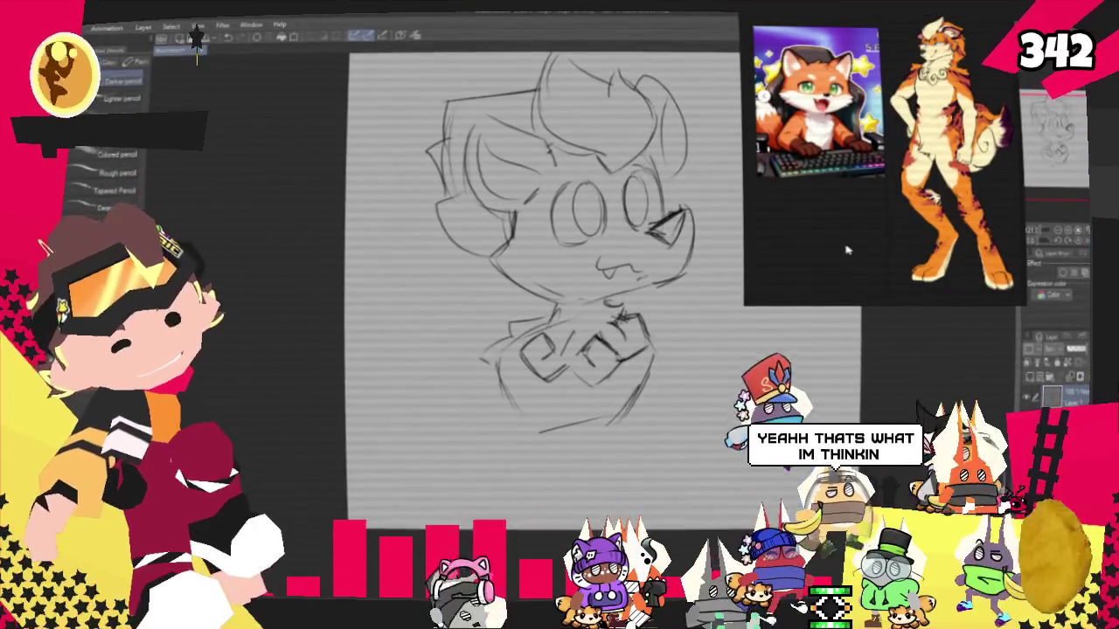
key("p")
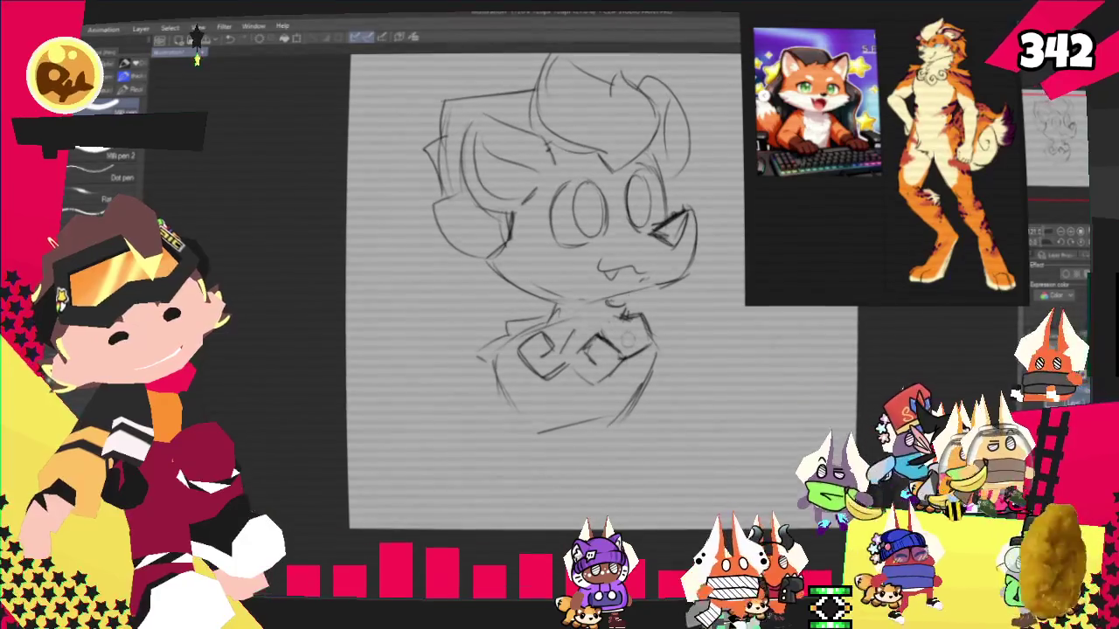
Pencil the curved lower edge of the body and a stroke on its right side
key("p")
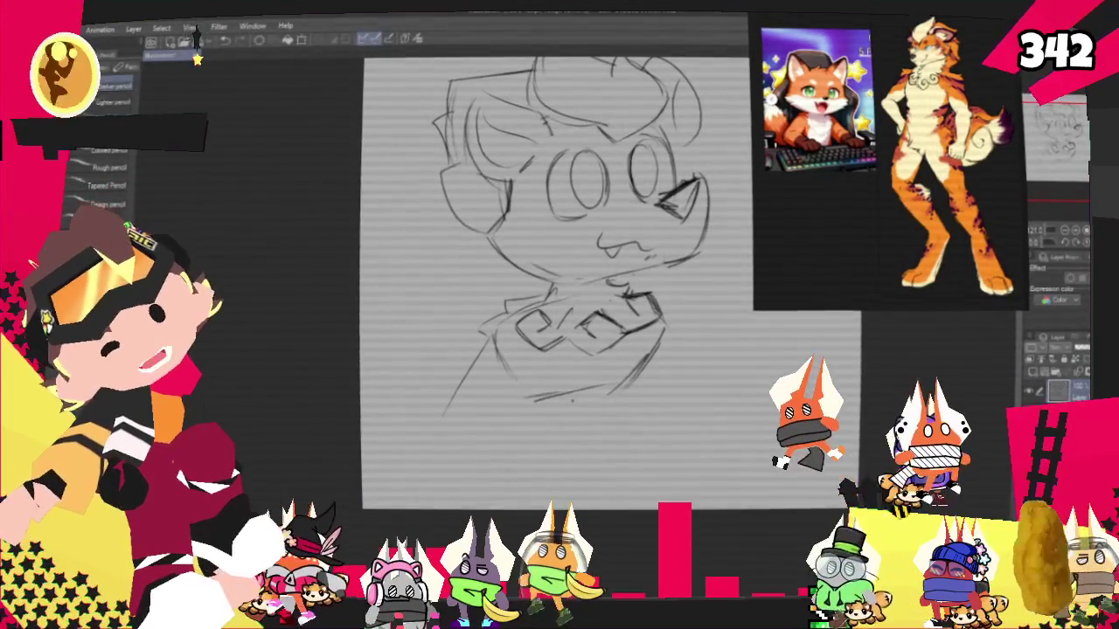
left_click_drag(572, 395, 593, 435)
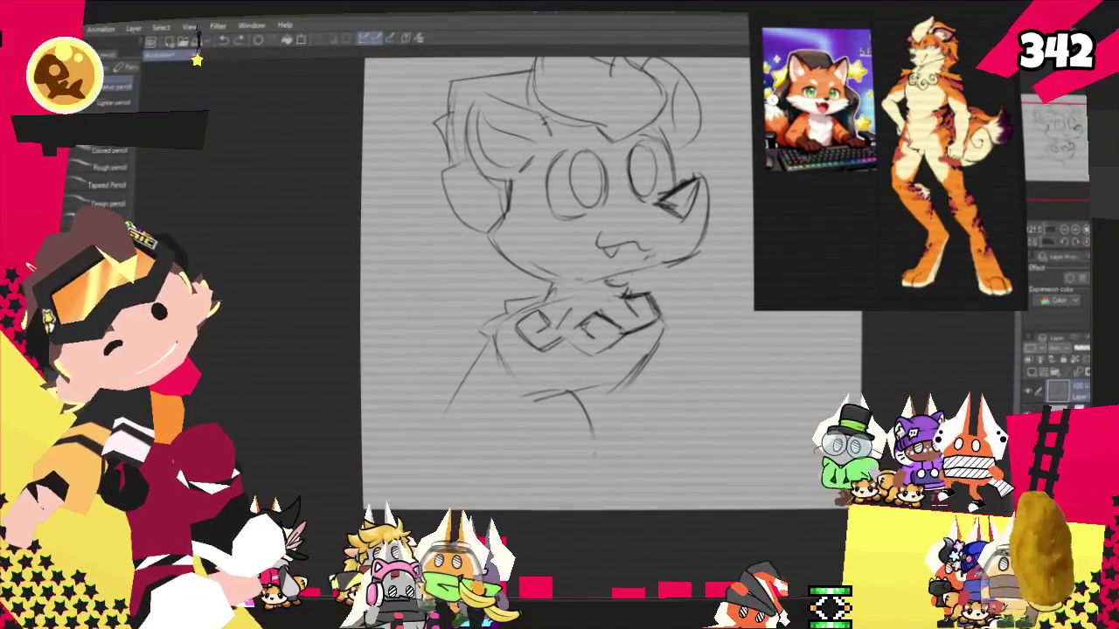
left_click_drag(450, 398, 593, 455)
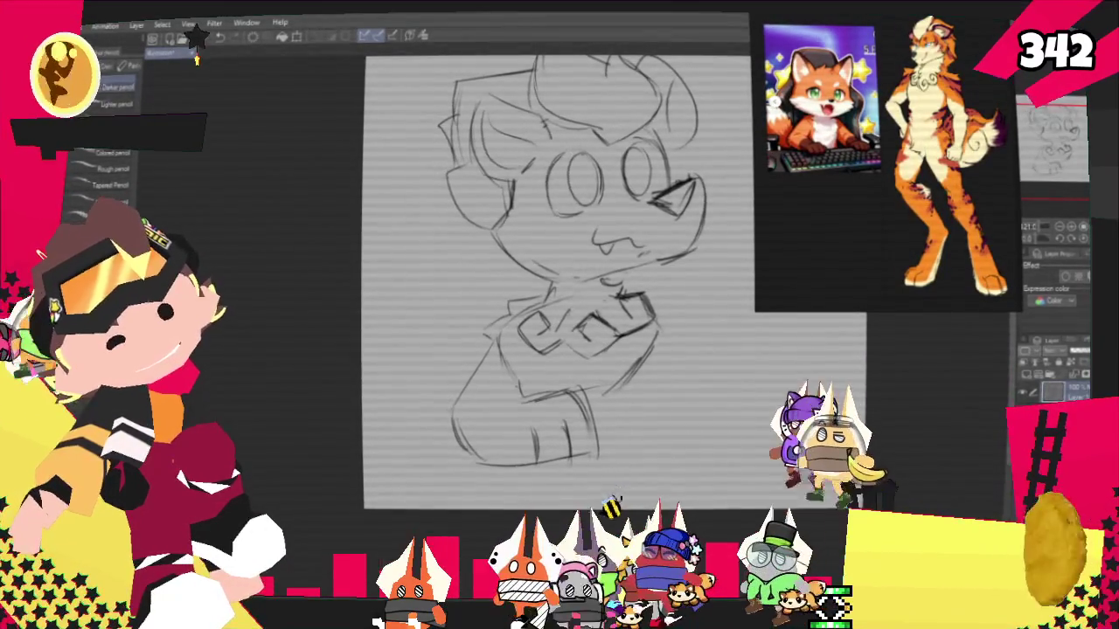
scroll(556, 280, "up", 2)
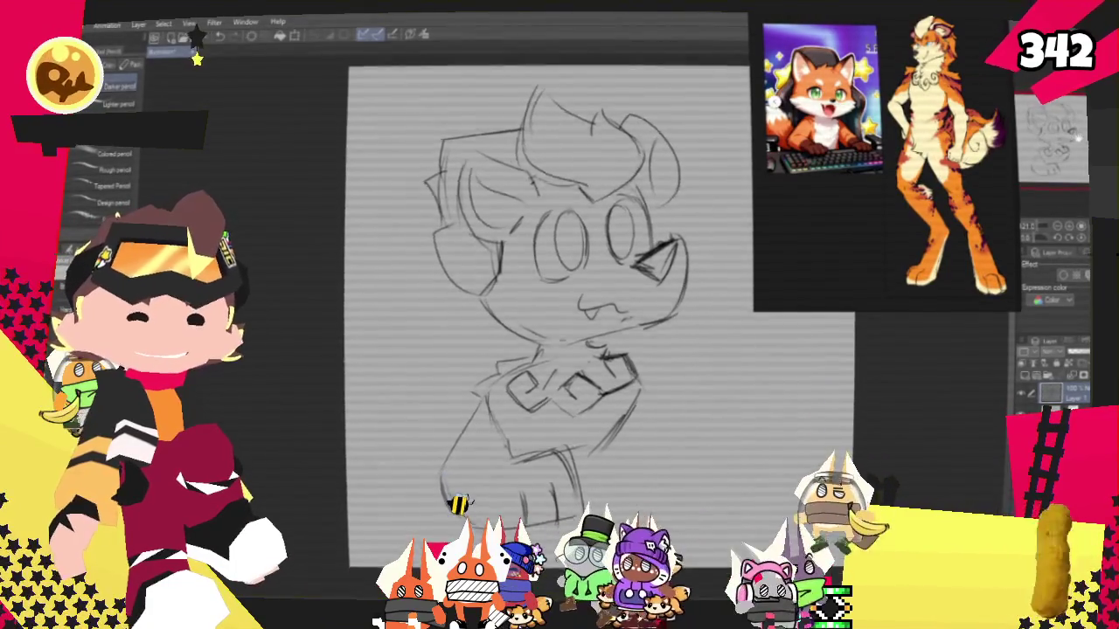
scroll(546, 297, "down", 1)
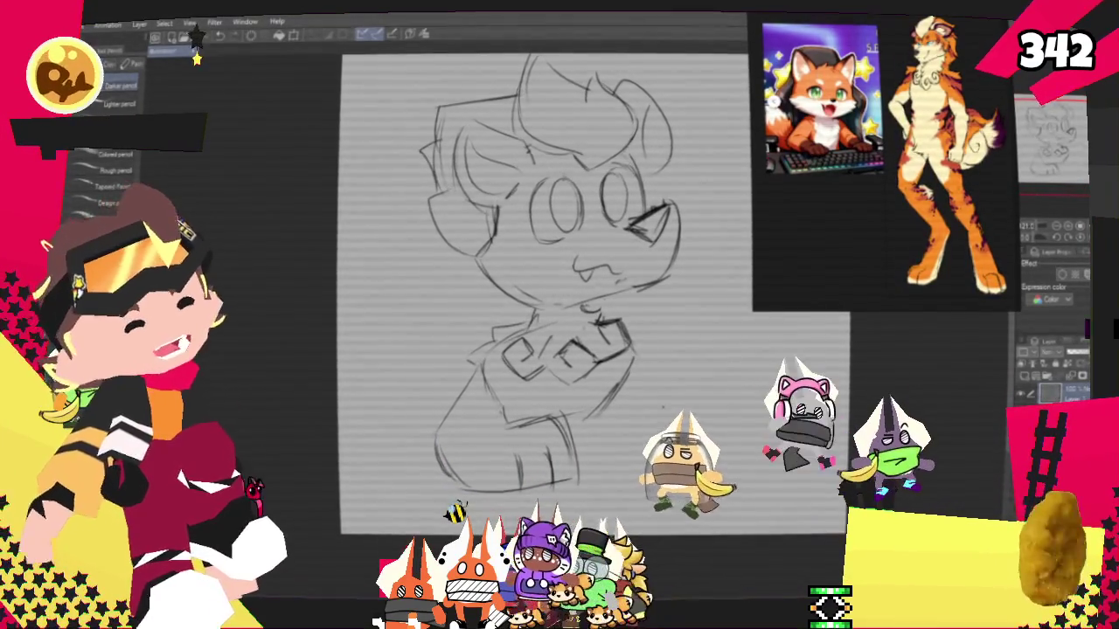
left_click_drag(631, 367, 652, 425)
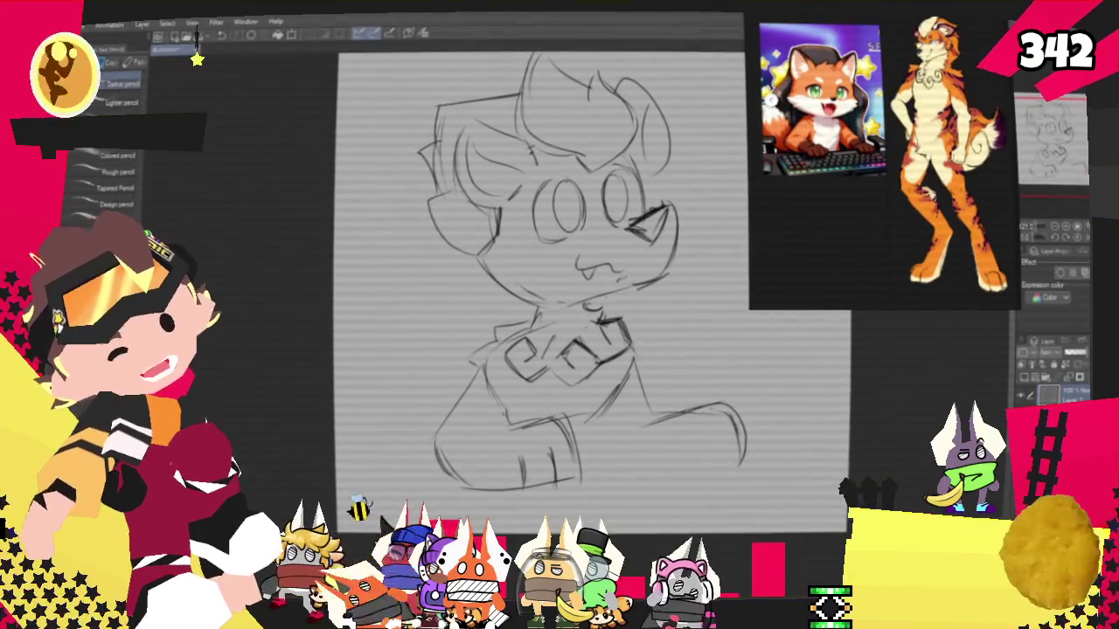
Extend the fox's arm line out to the right
left_click_drag(738, 410, 757, 456)
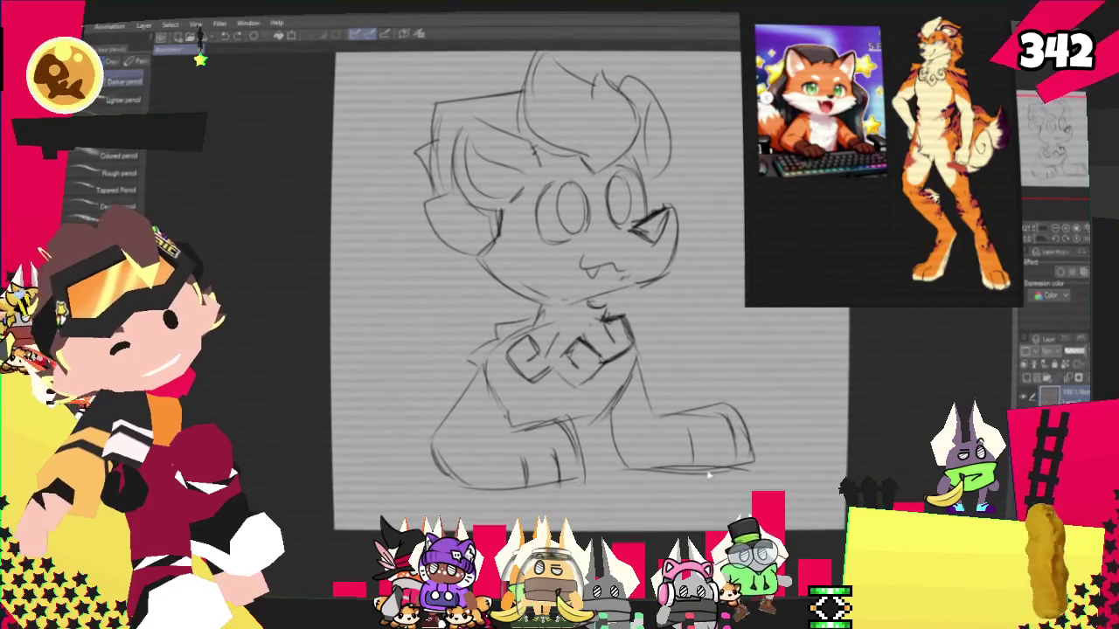
key("p")
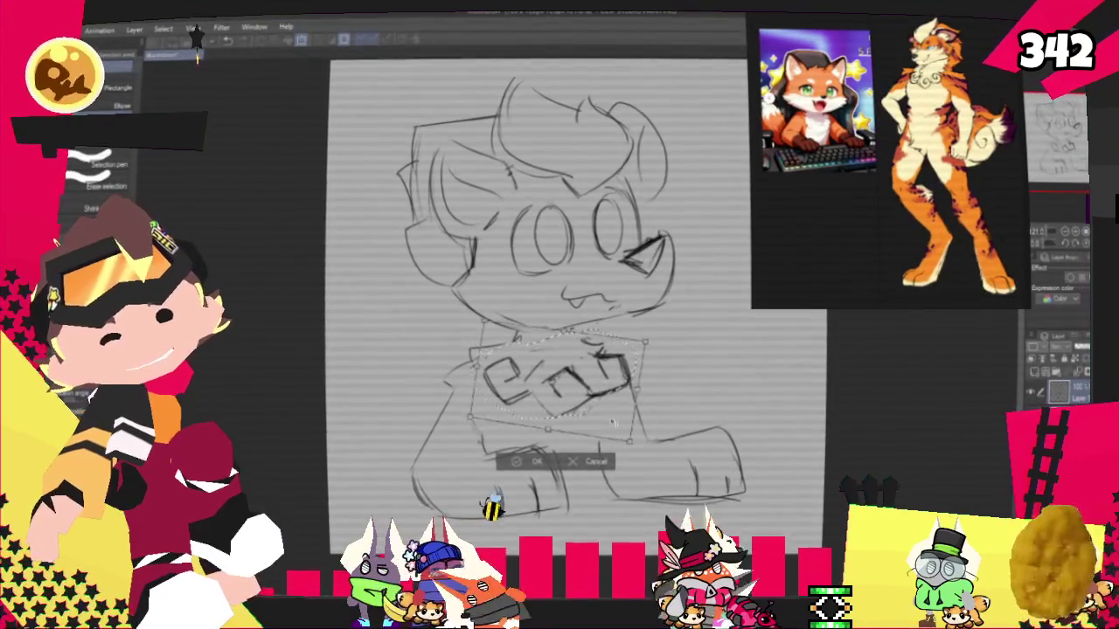
Commit the enlarged, tilted chest shapes under the chin and clear the selection
left_click(535, 460)
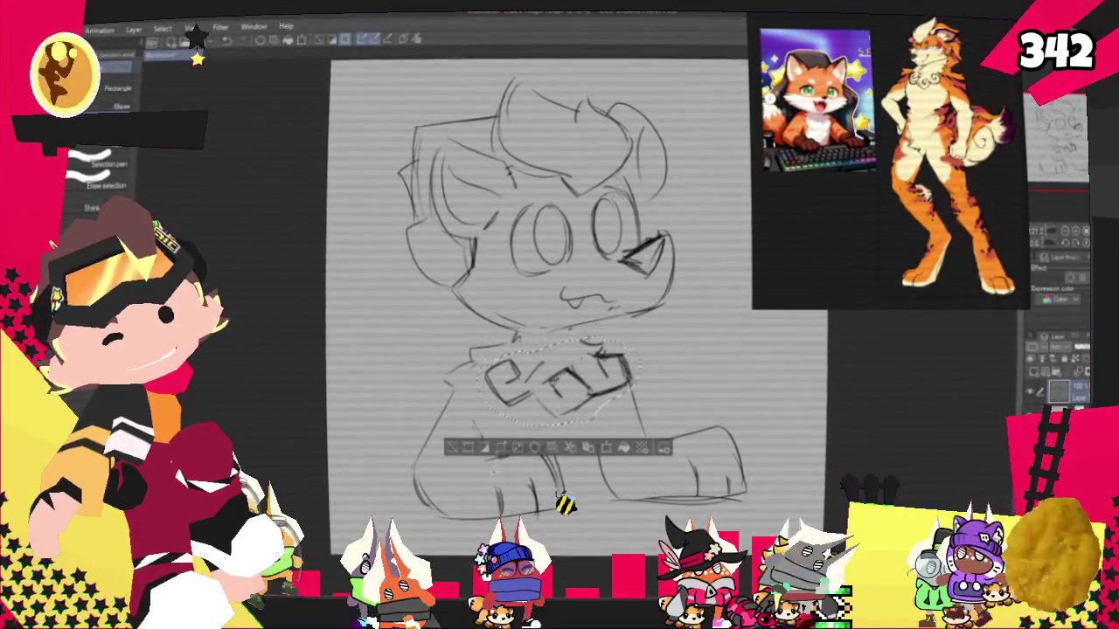
key("ctrl+d")
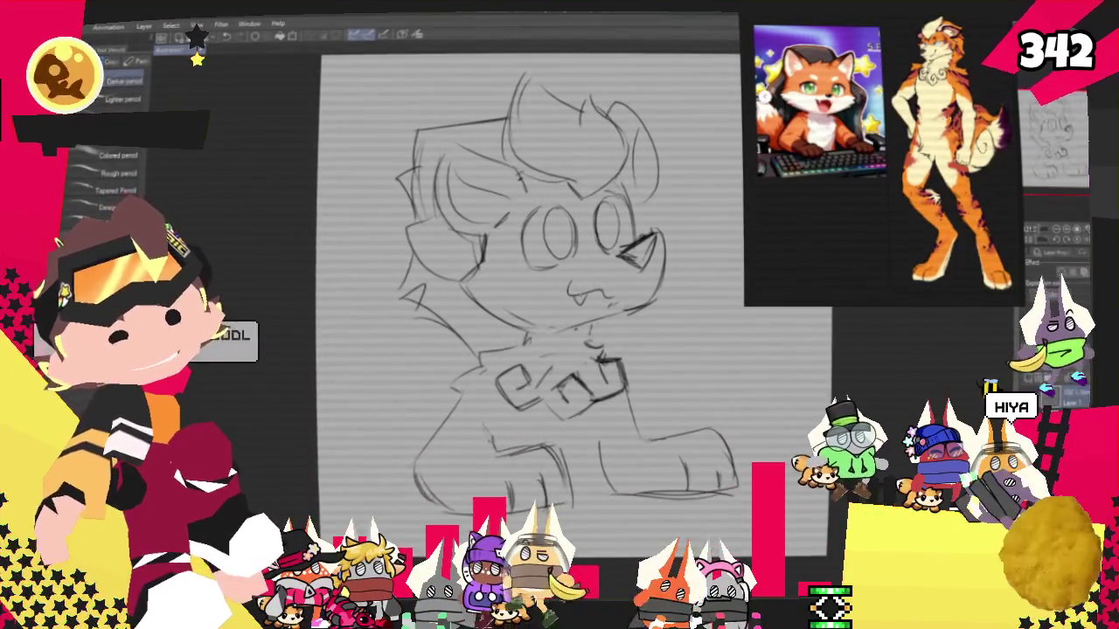
scroll(525, 297, "up", 1)
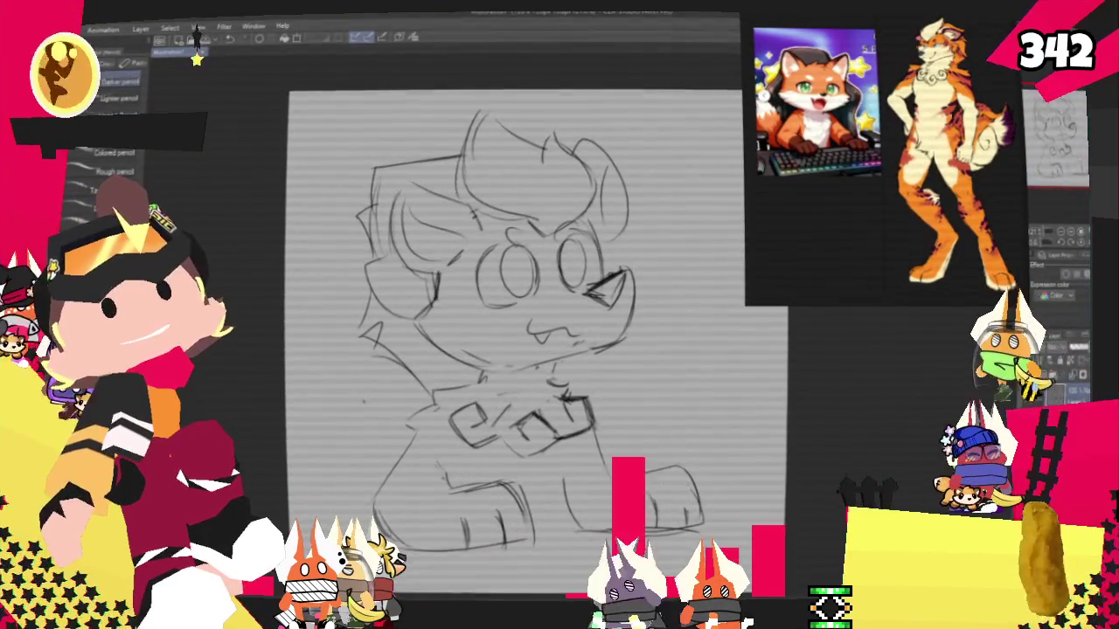
Select the fox's eyes and resize them with Free Transform, then deselect
key("m")
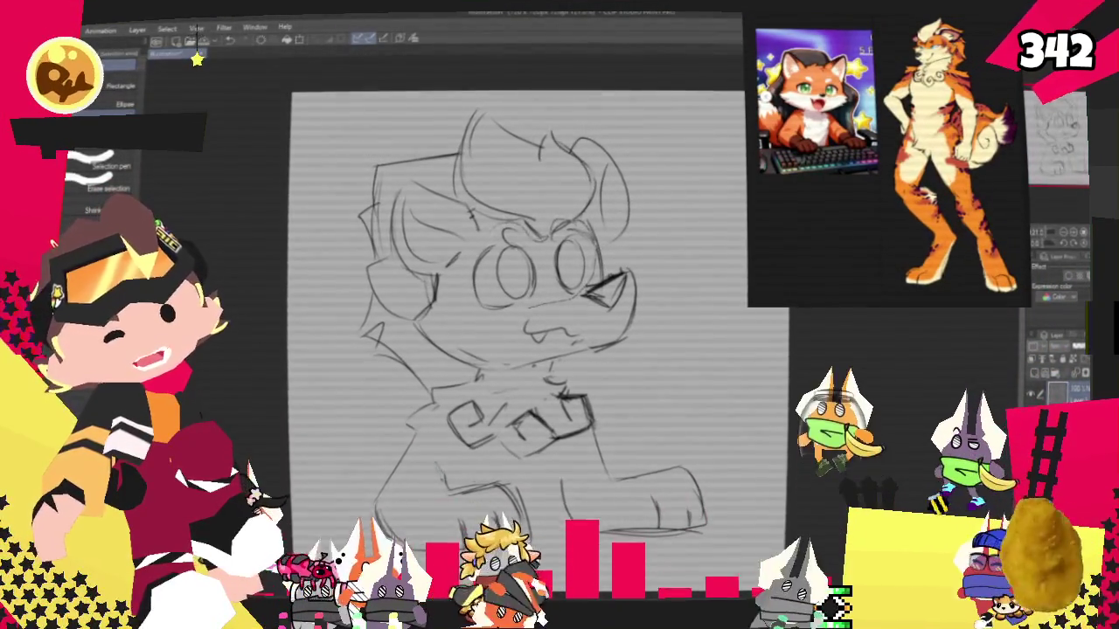
left_click_drag(464, 218, 603, 306)
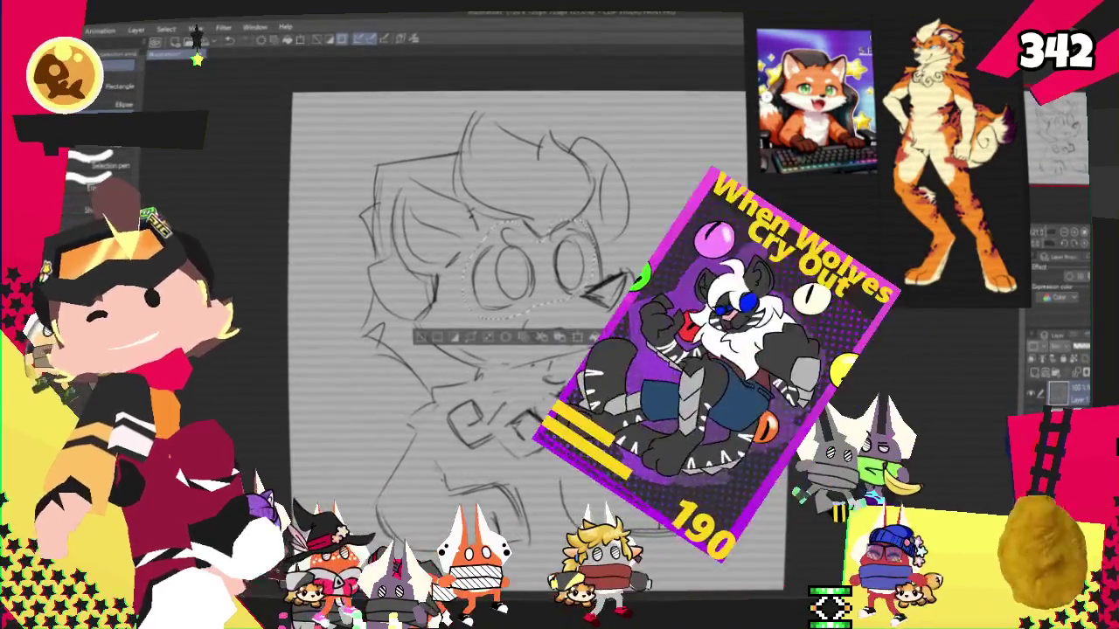
key("o")
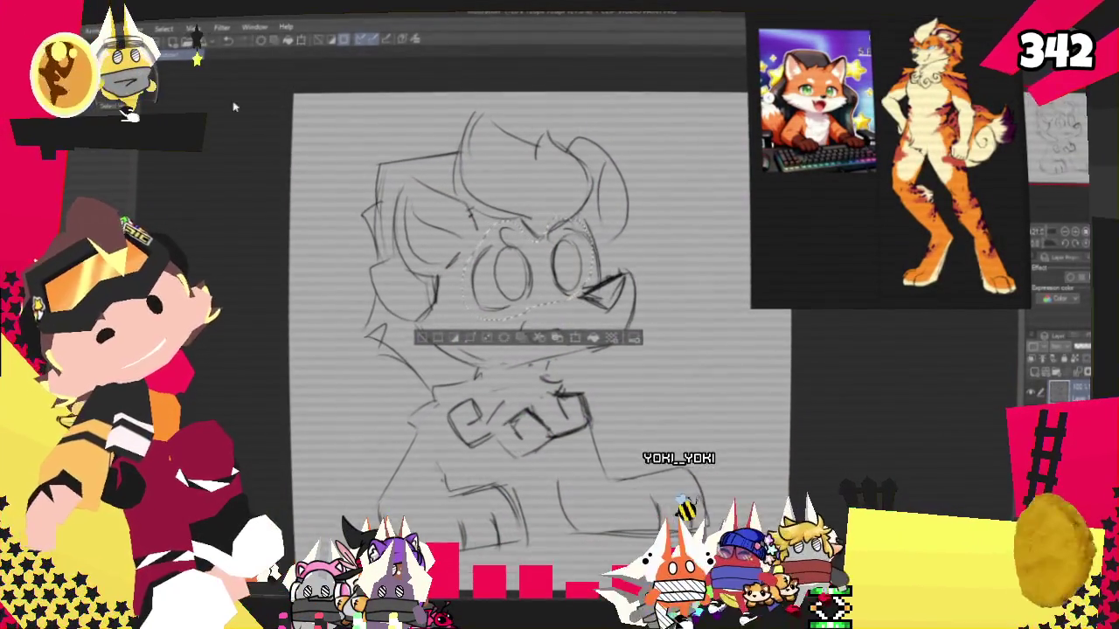
right_click(542, 250)
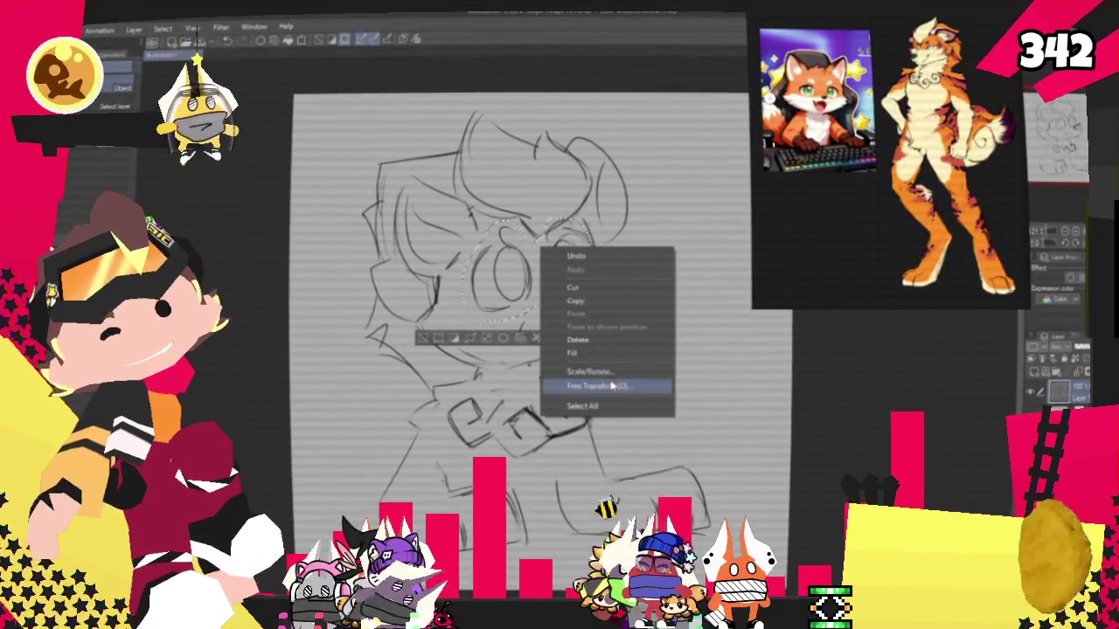
left_click(612, 386)
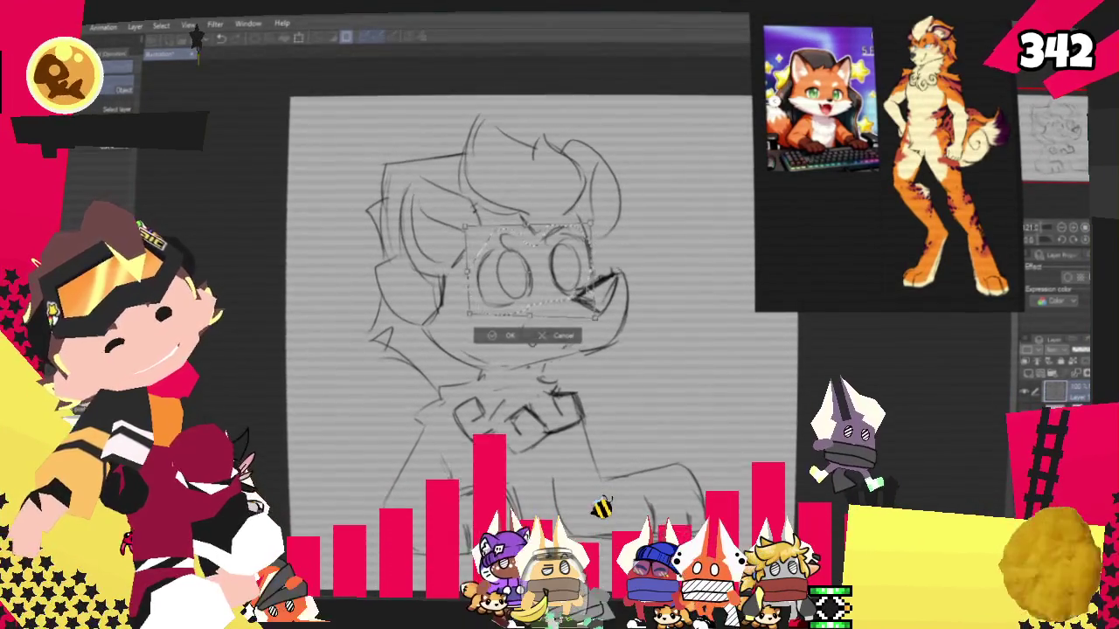
key("Return")
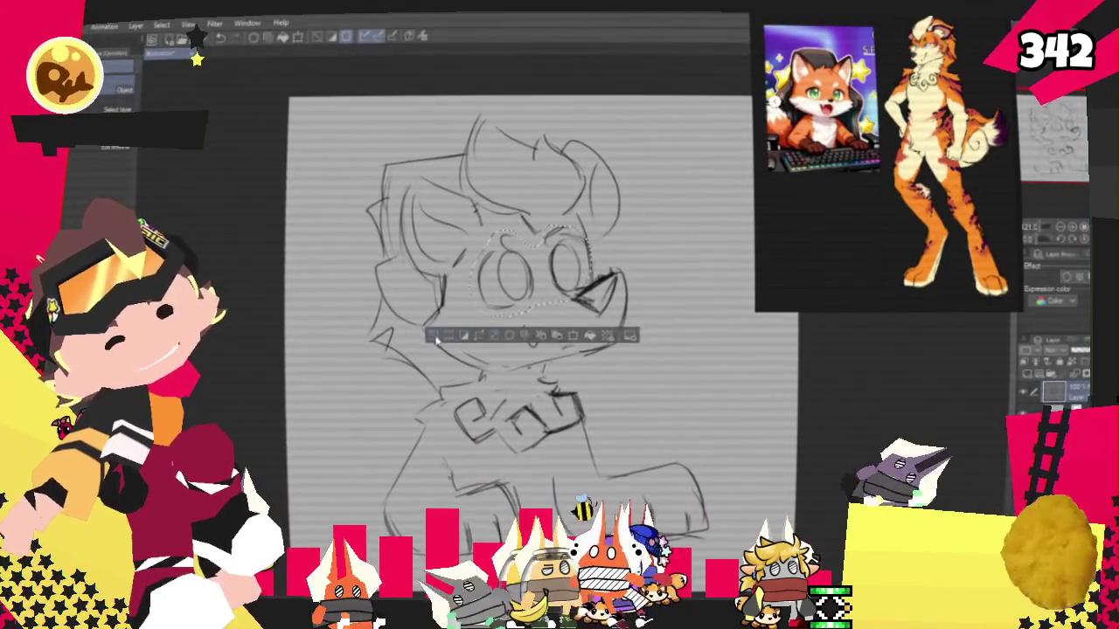
key("ctrl+d")
key("p")
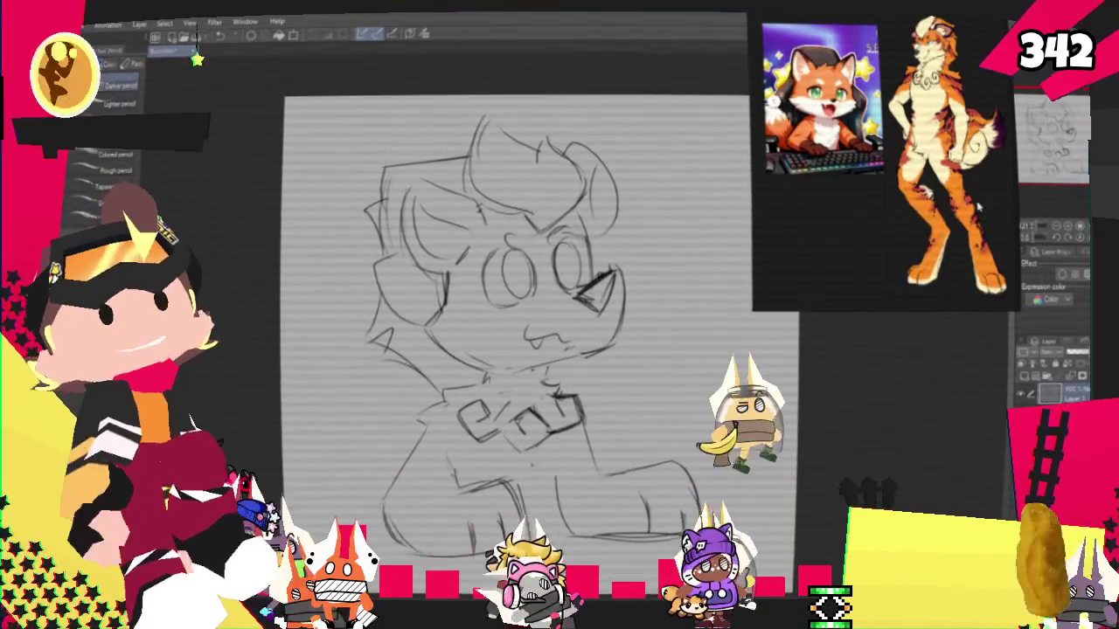
Select the fox's lower-right body and paw and transform them with Ctrl+T
scroll(515, 323, "down", 2)
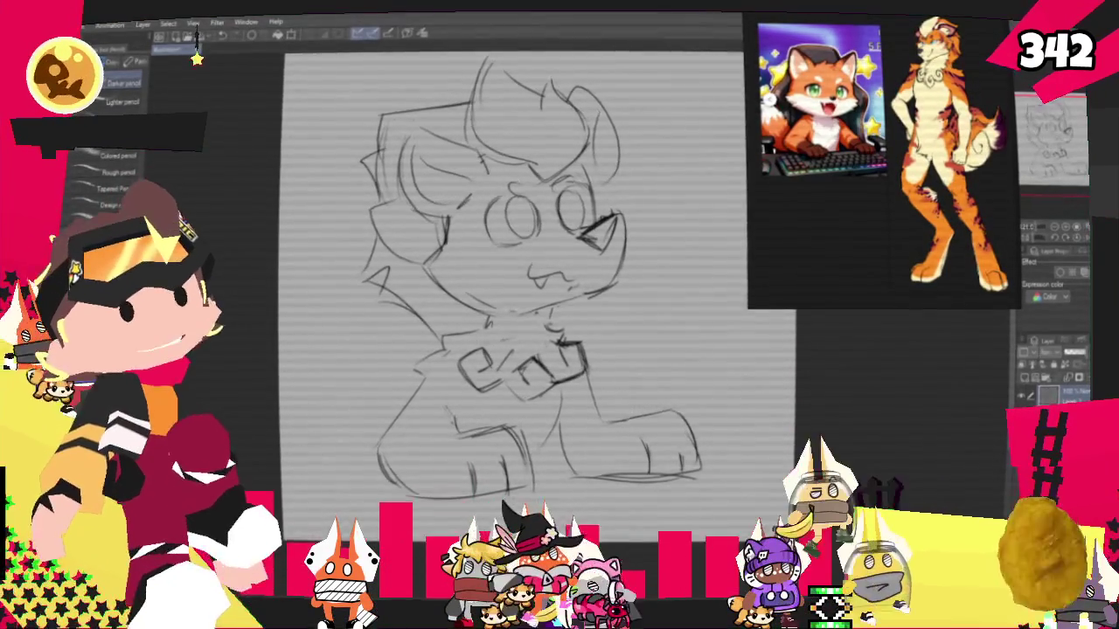
left_click_drag(524, 306, 502, 303)
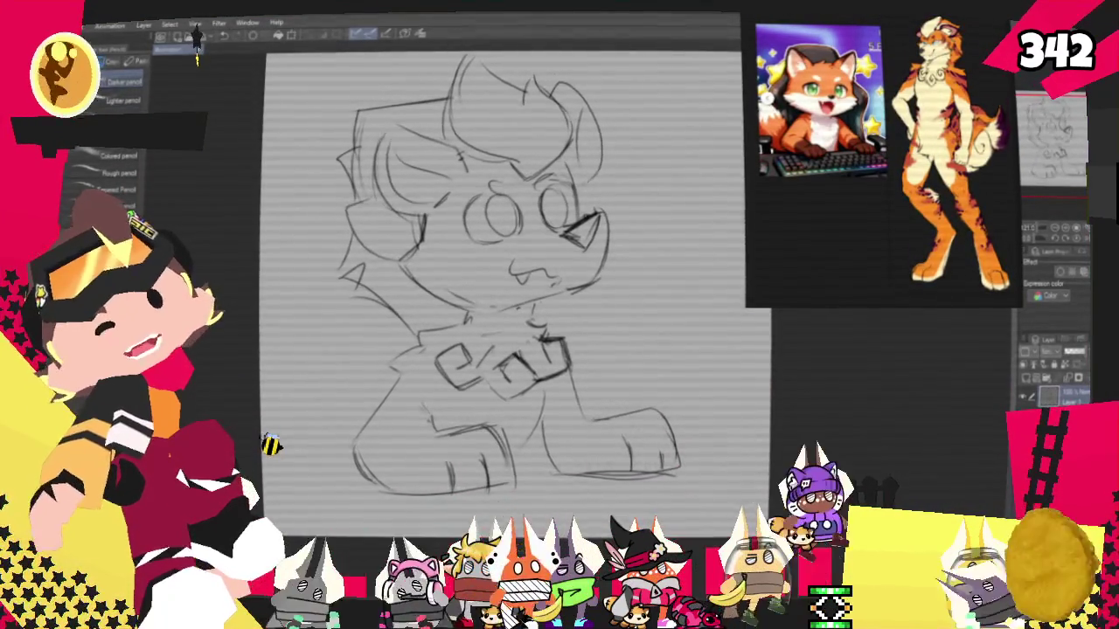
key("m")
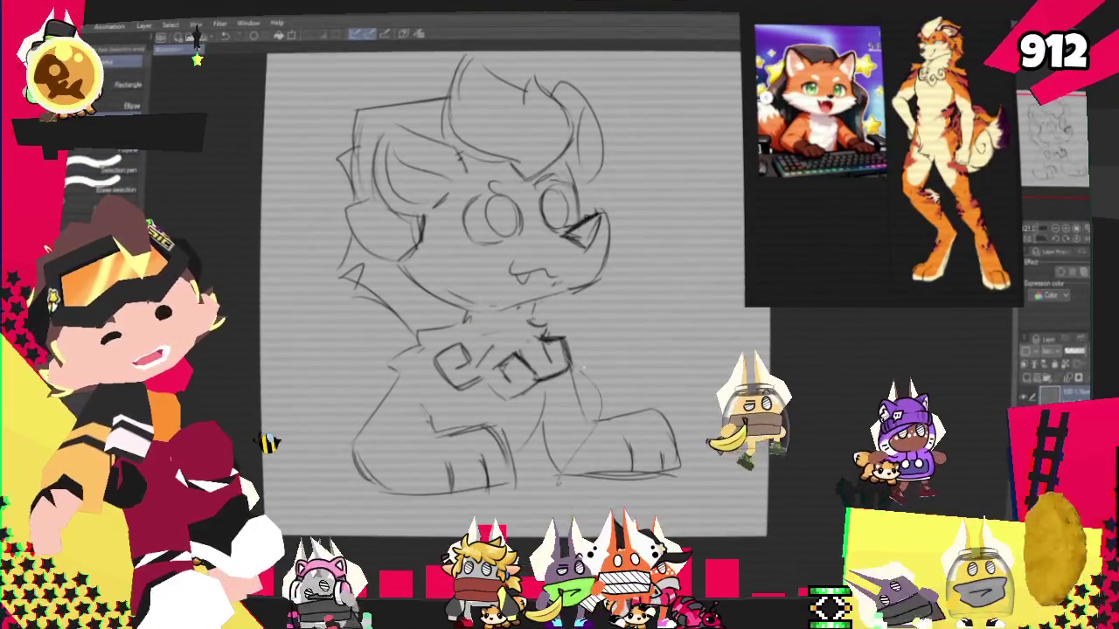
left_click_drag(549, 367, 619, 482)
key("ctrl+t")
key("Return")
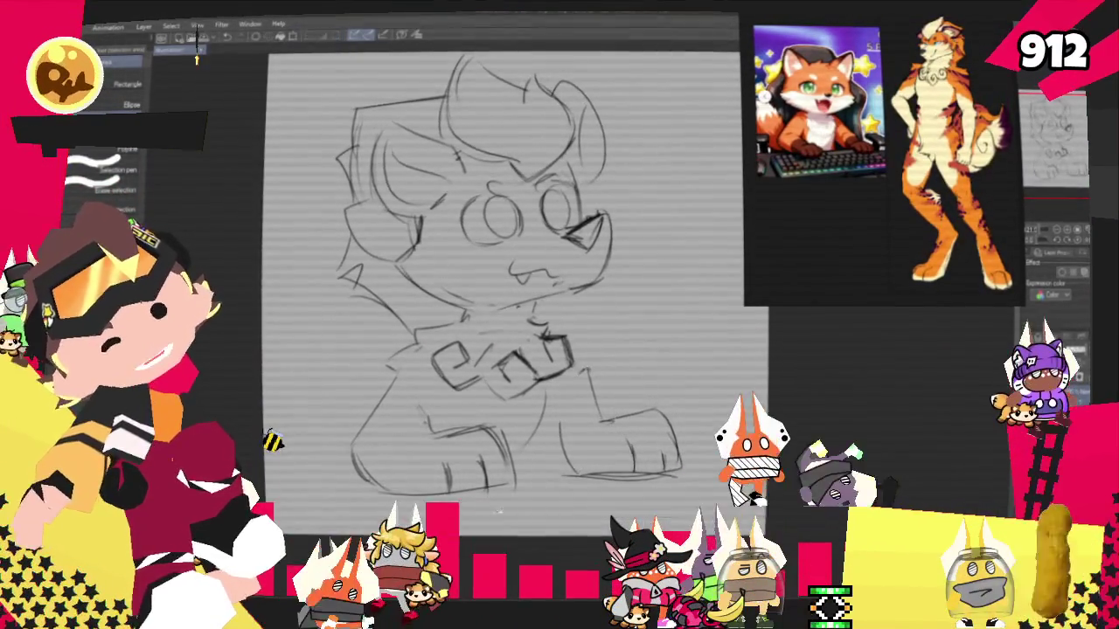
key("p")
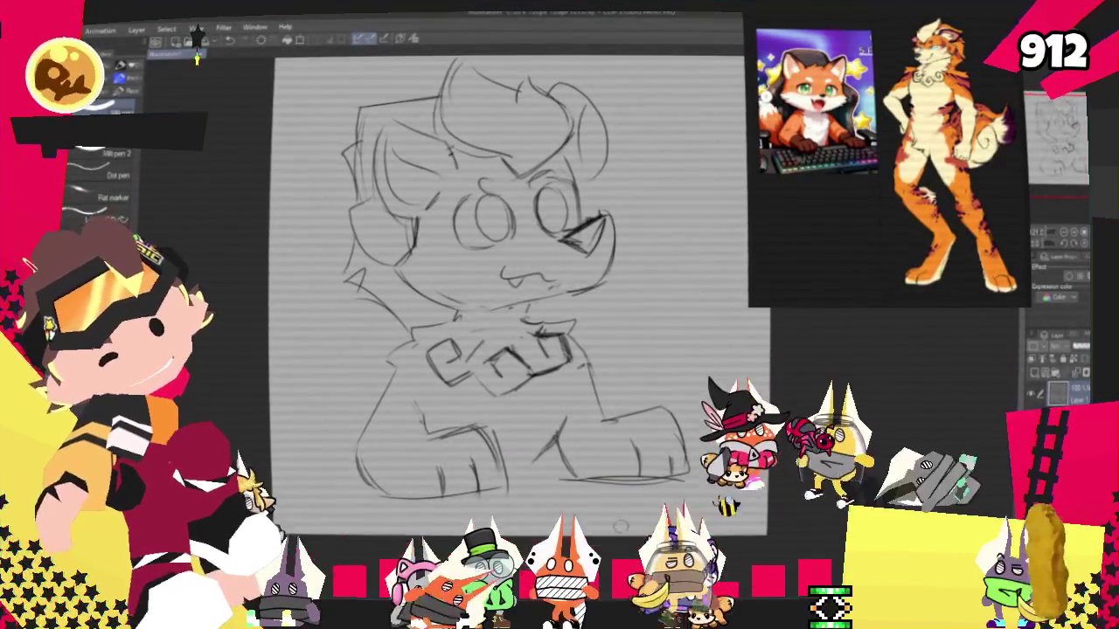
key("m")
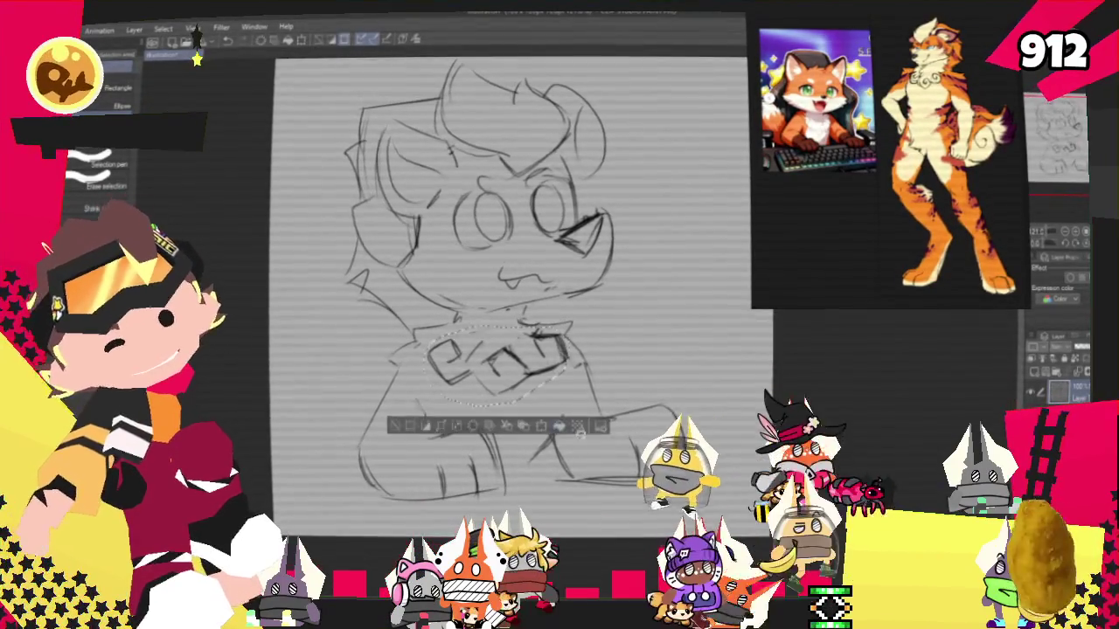
Slightly resize the selected squiggly chest pattern and confirm it
left_click(541, 427)
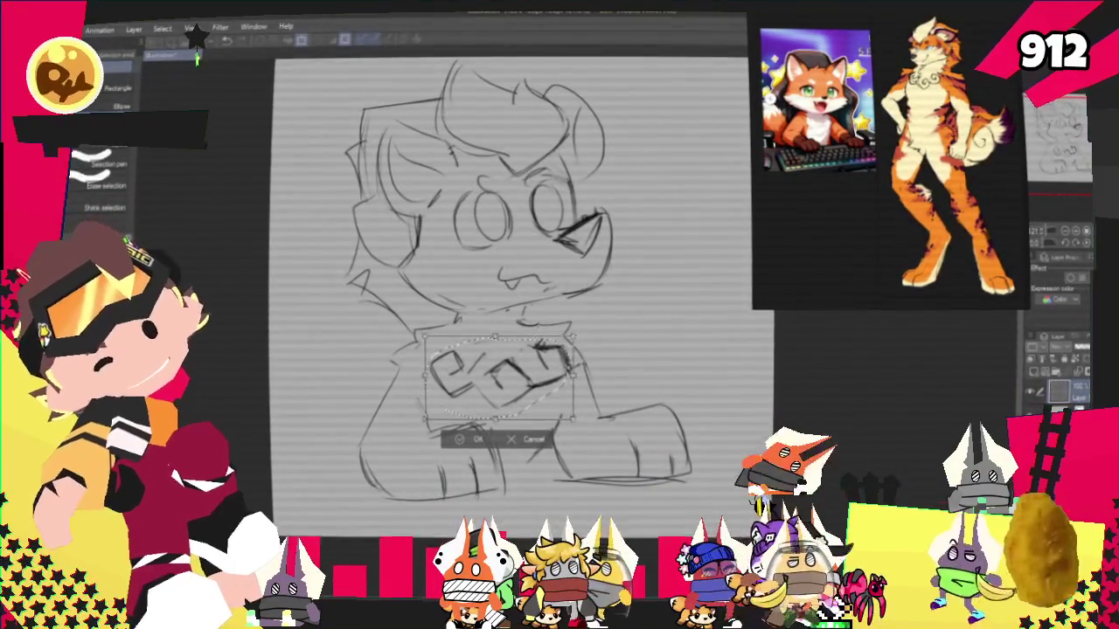
key("Return")
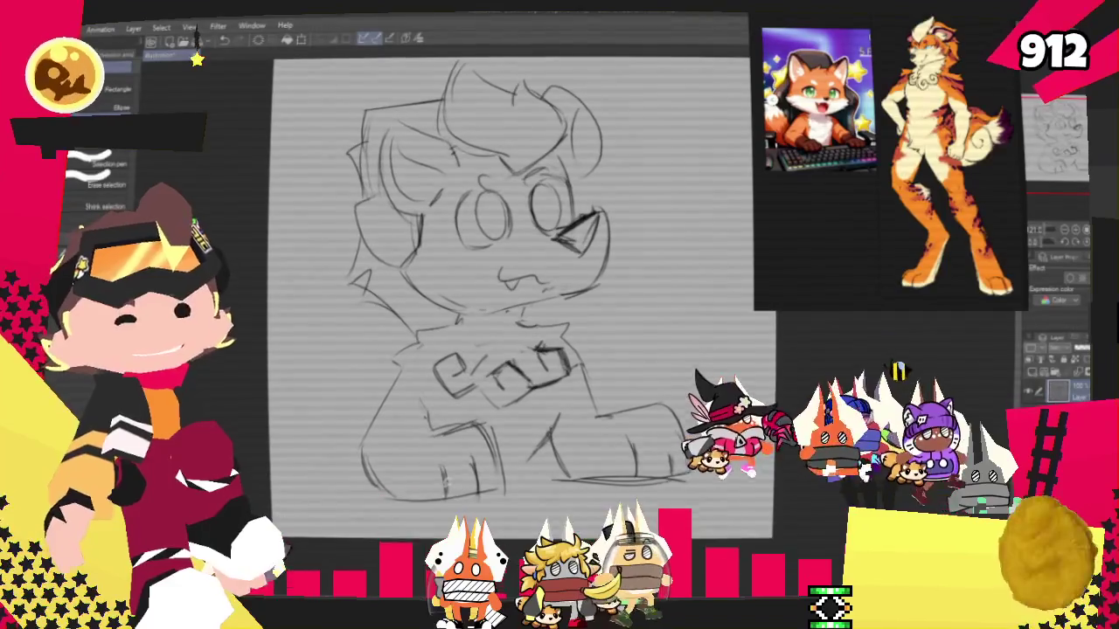
key("p")
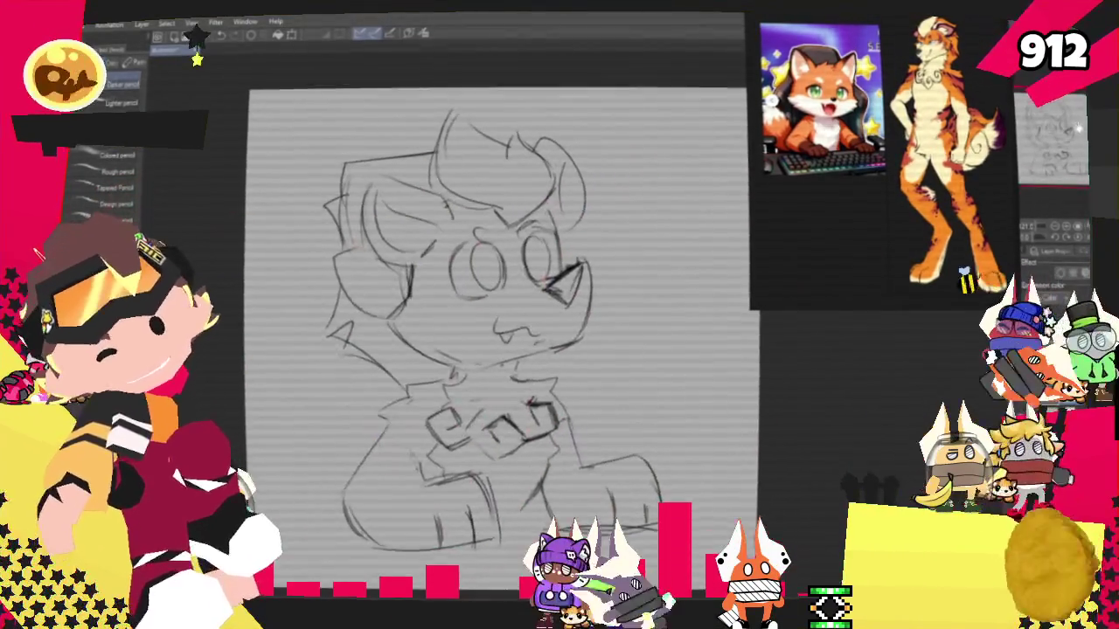
Pan the canvas right and down to bring the lower body and desk into view
left_click_drag(489, 289, 557, 319)
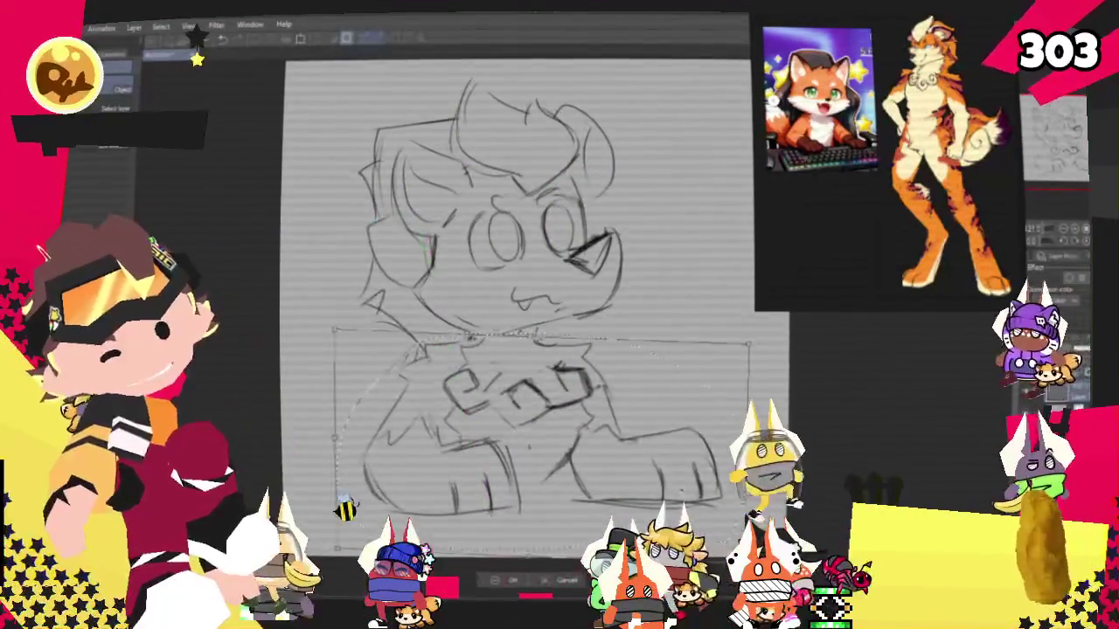
Nudge the fox's lower body slightly right, then commit the transform of the whole sketch
left_click_drag(525, 437, 534, 437)
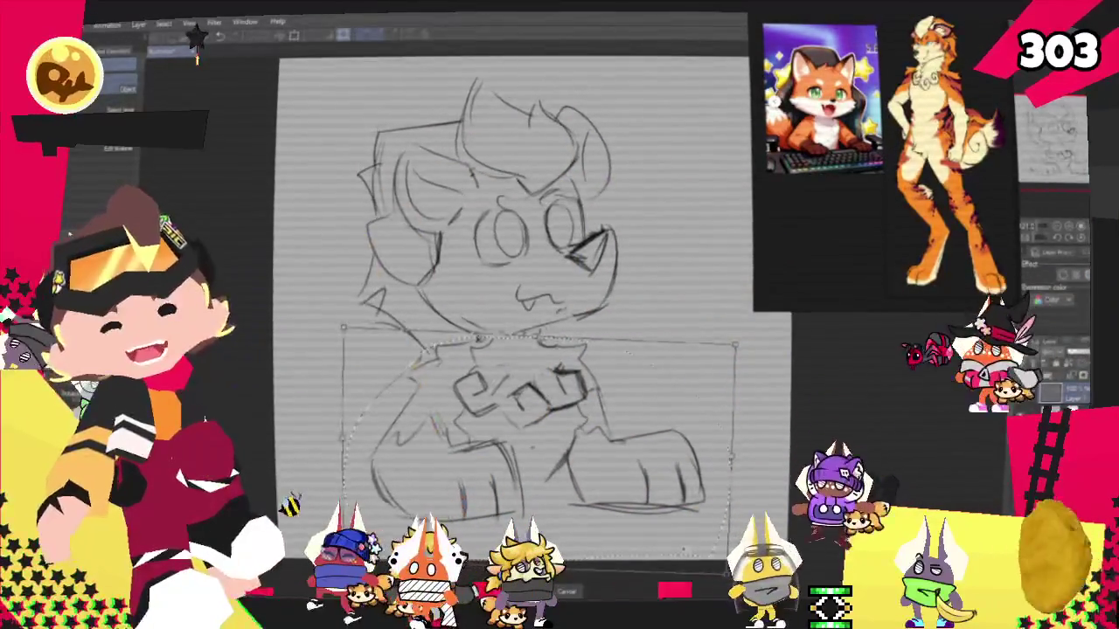
key("ctrl+d")
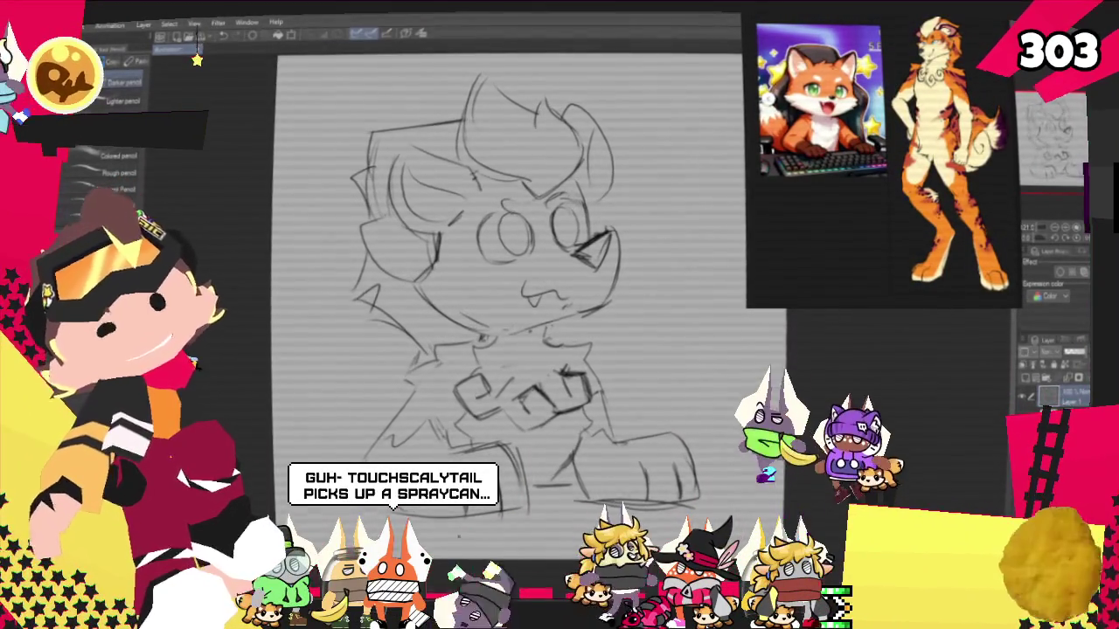
scroll(813, 210, "up", 1)
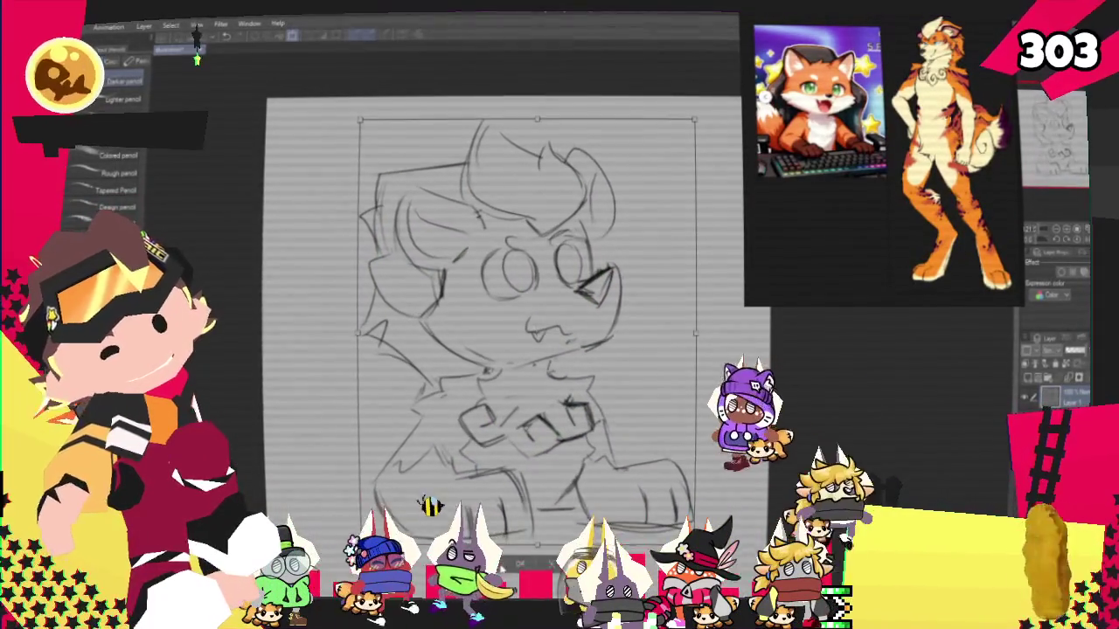
key("Return")
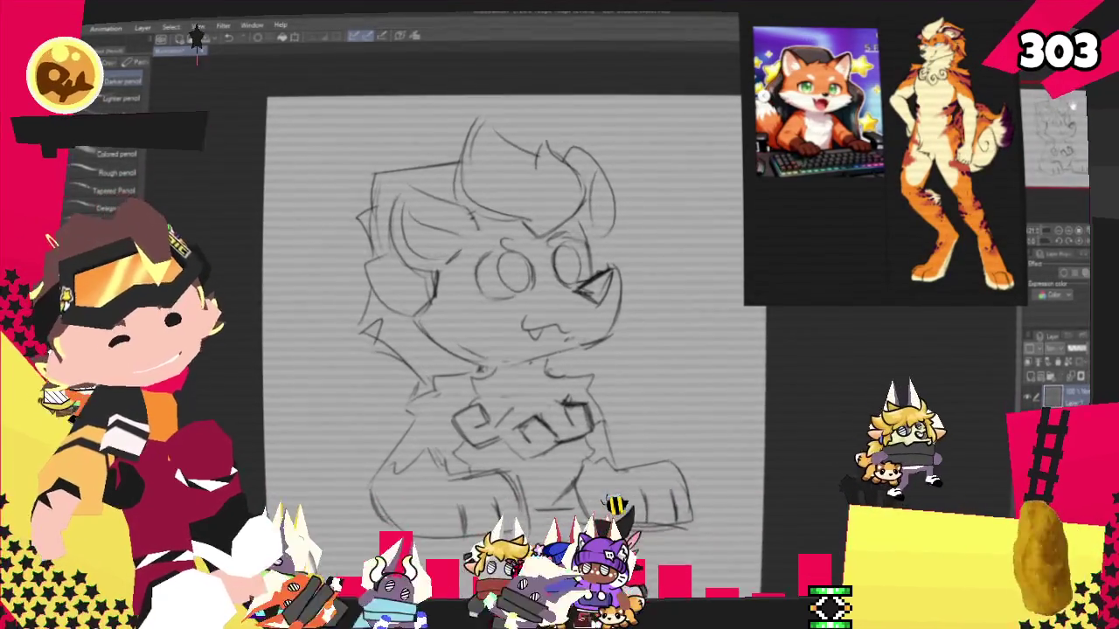
scroll(515, 297, "down", 2)
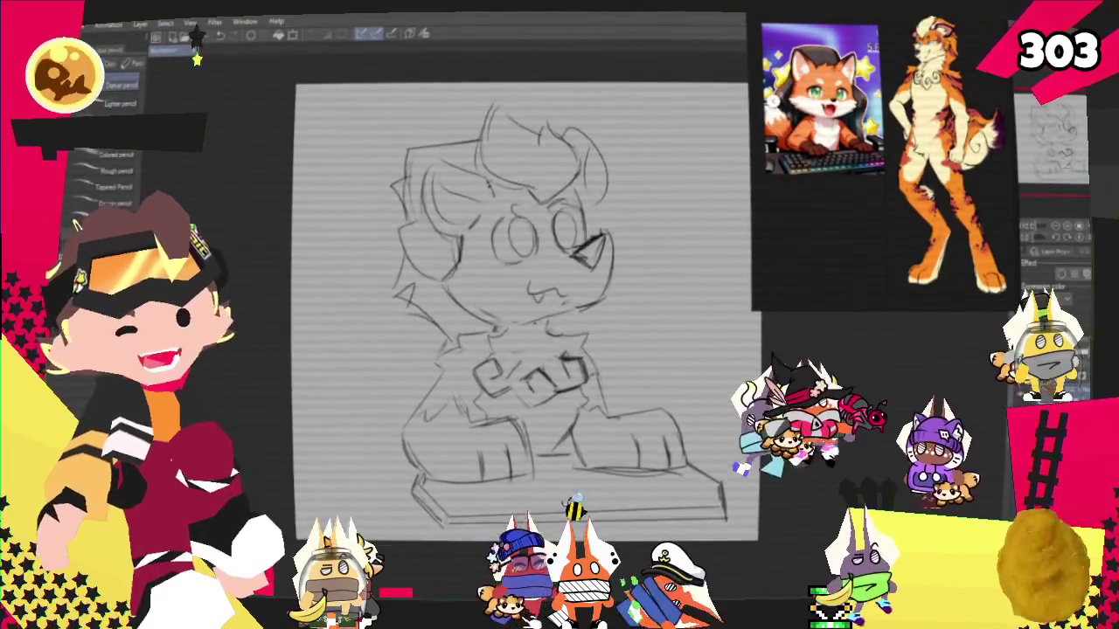
Draw divider lines across the keyboard beneath the fox's paws to mark individual keys
scroll(564, 468, "up", 2)
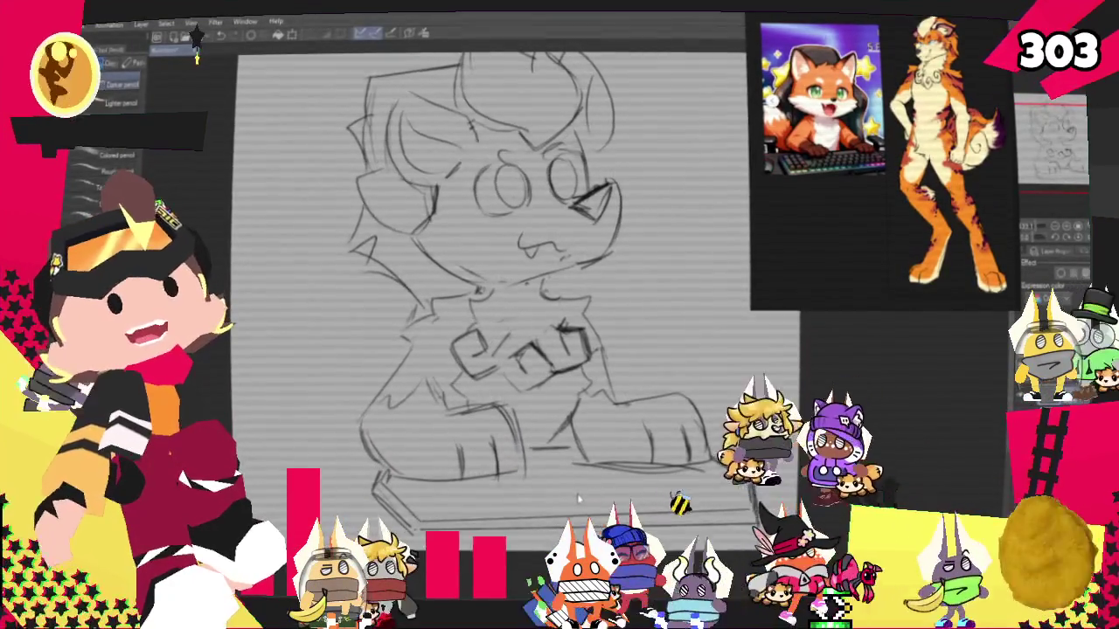
scroll(516, 263, "down", 3)
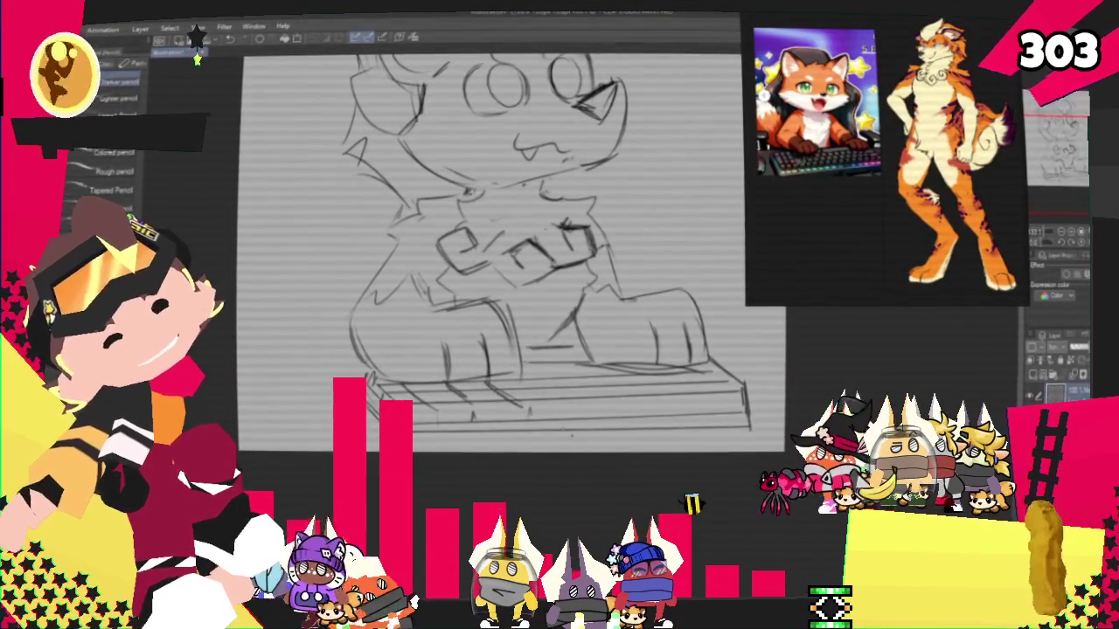
left_click_drag(490, 377, 482, 411)
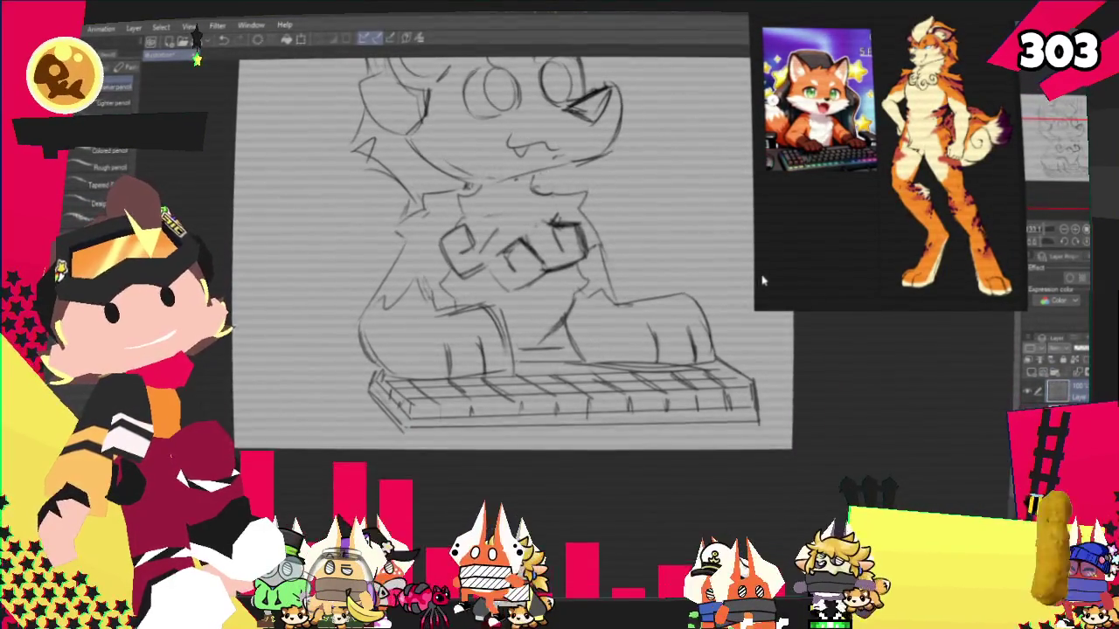
key("ctrl+plus")
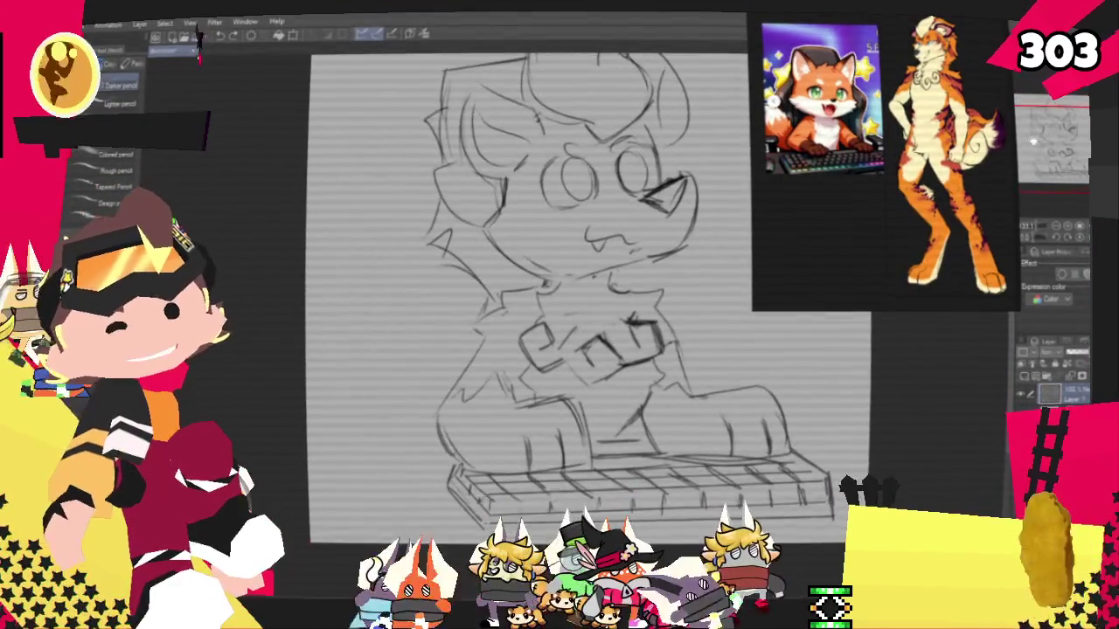
With the pen, zoom out to the whole sketch and draw a curved tail at the fox's lower left
key("p")
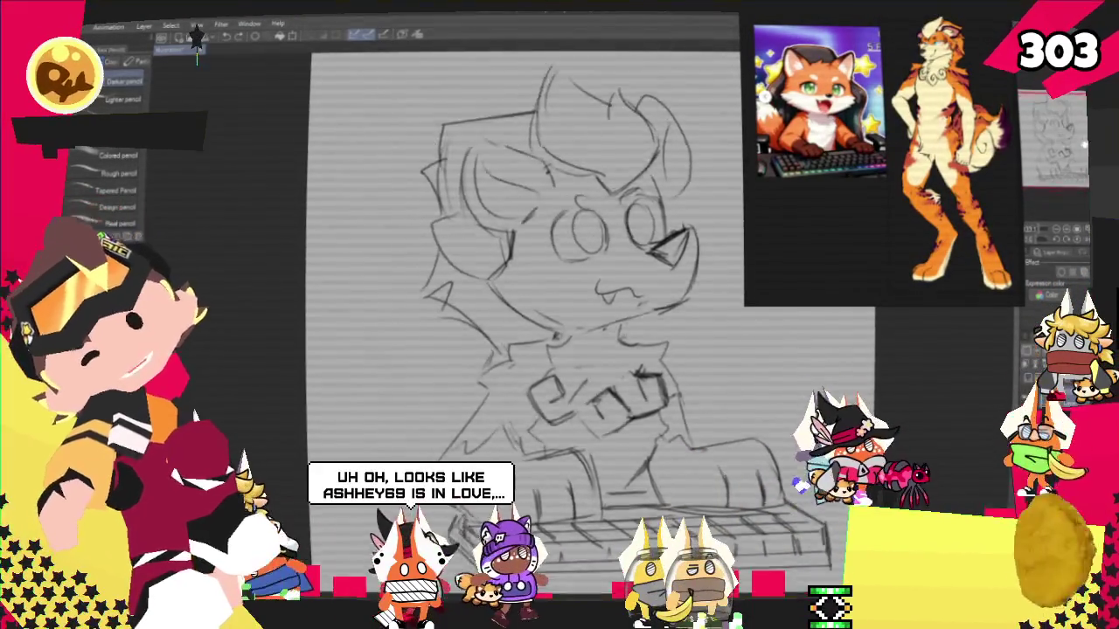
scroll(525, 306, "down", 3)
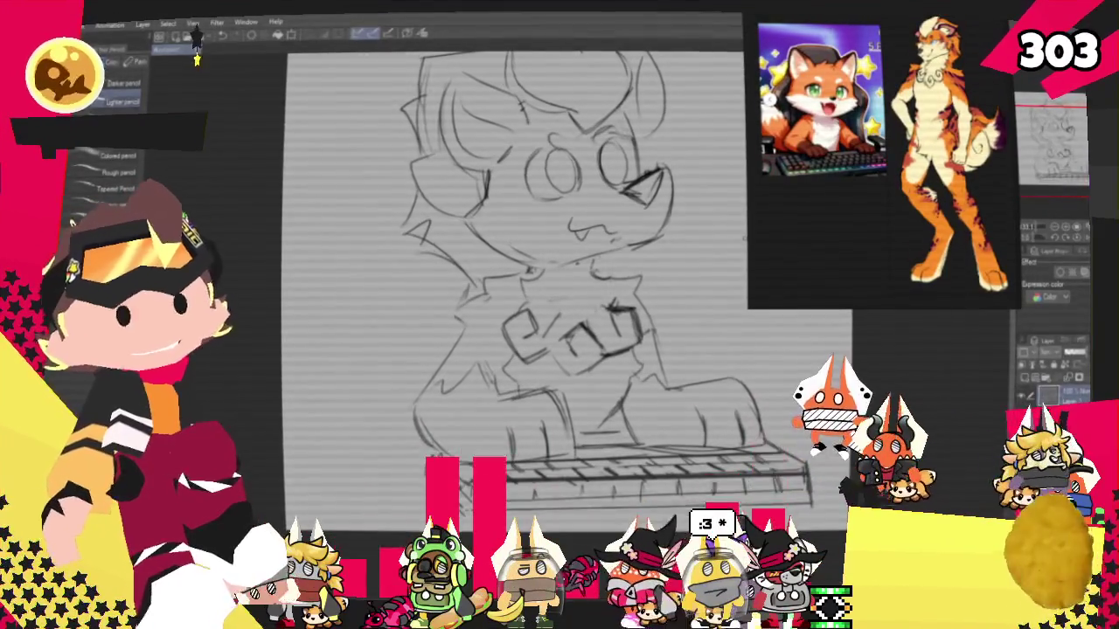
scroll(515, 262, "up", 3)
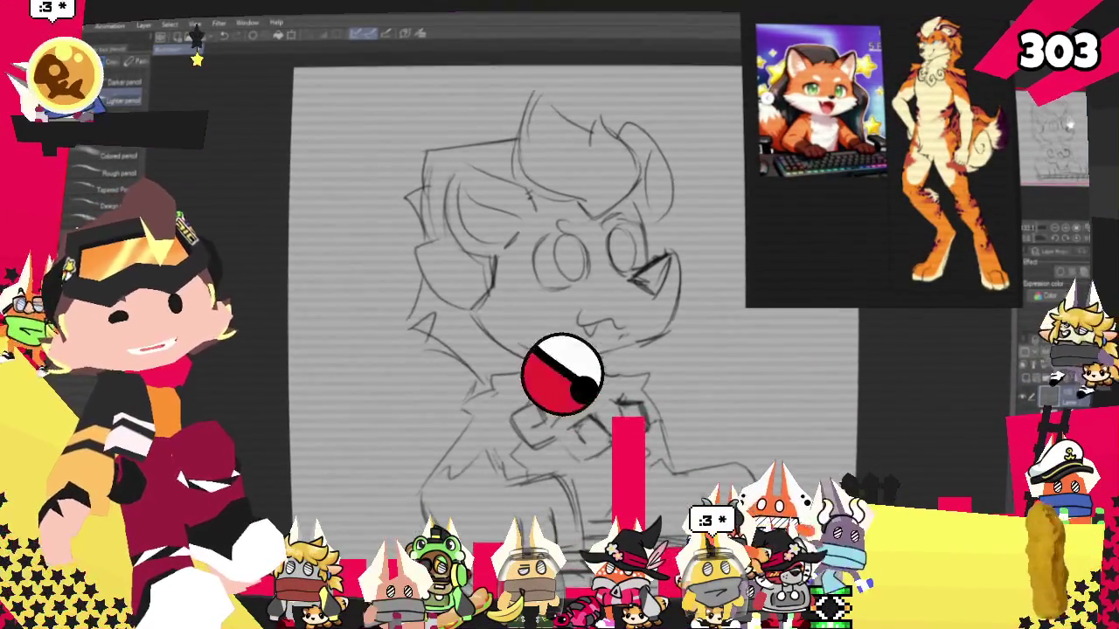
scroll(507, 289, "down", 2)
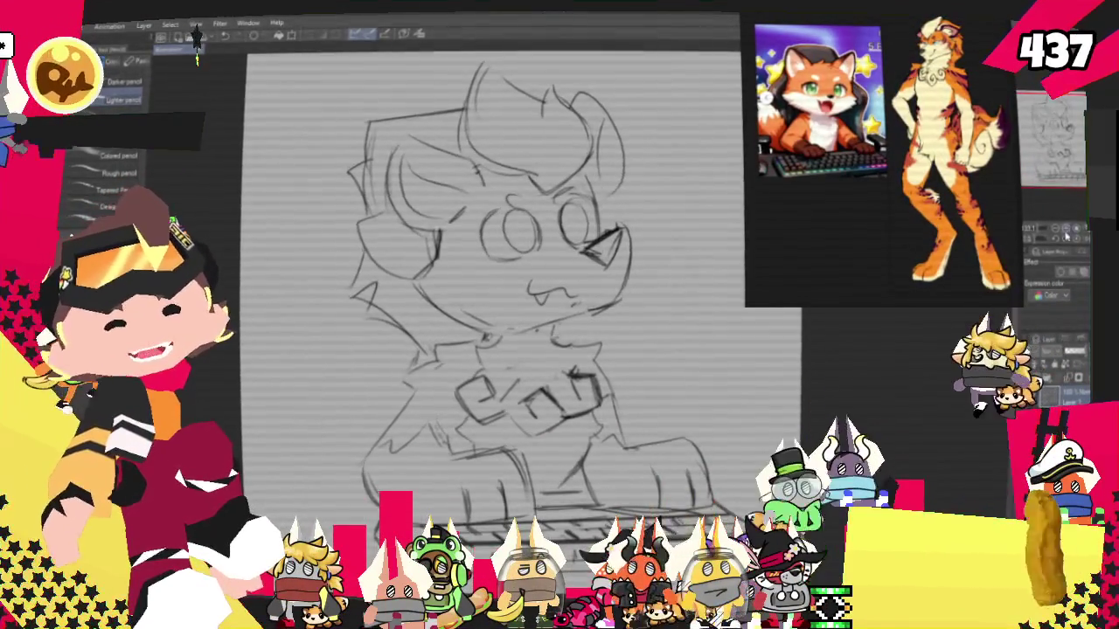
key("ctrl+minus")
scroll(525, 306, "up", 1)
left_click_drag(525, 305, 531, 312)
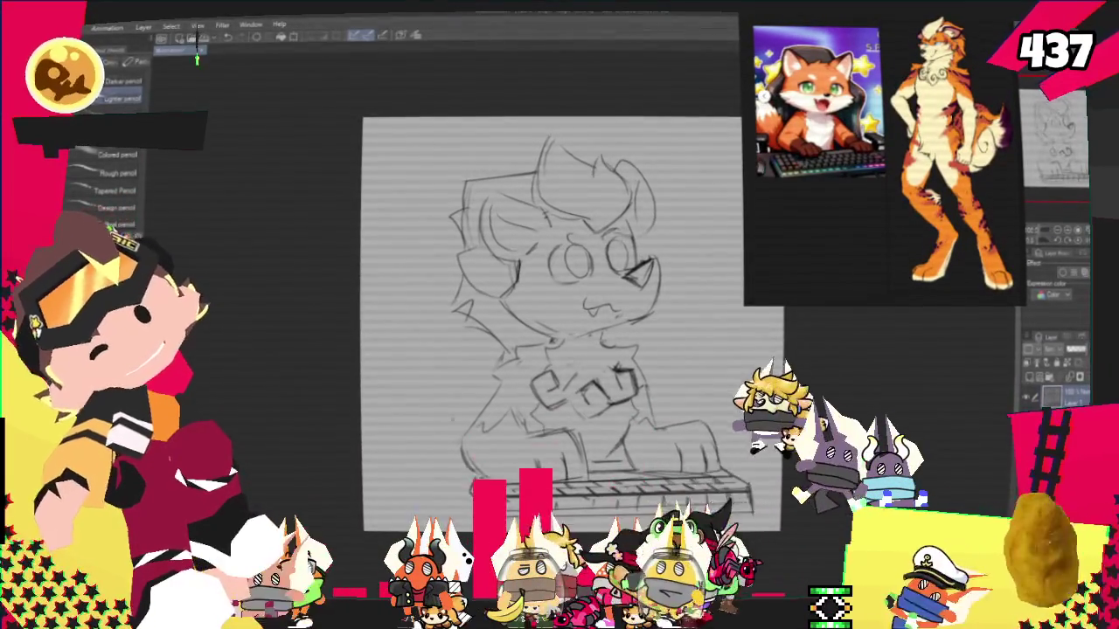
left_click_drag(394, 379, 456, 424)
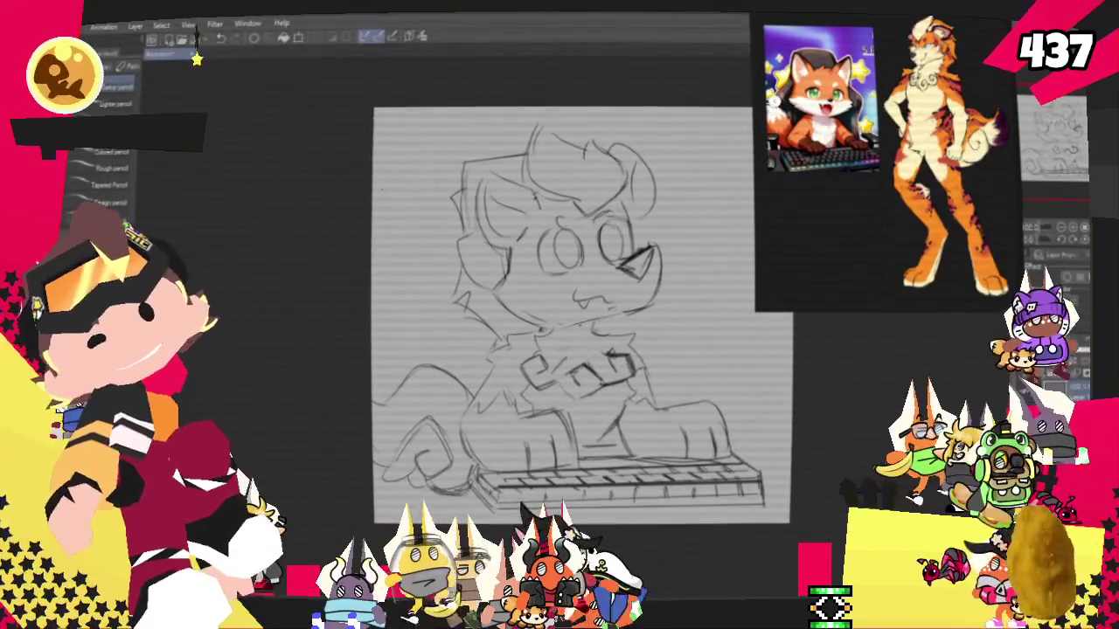
Try transforming the whole sketch layer with the Object tool, then dismiss the transform
key("m")
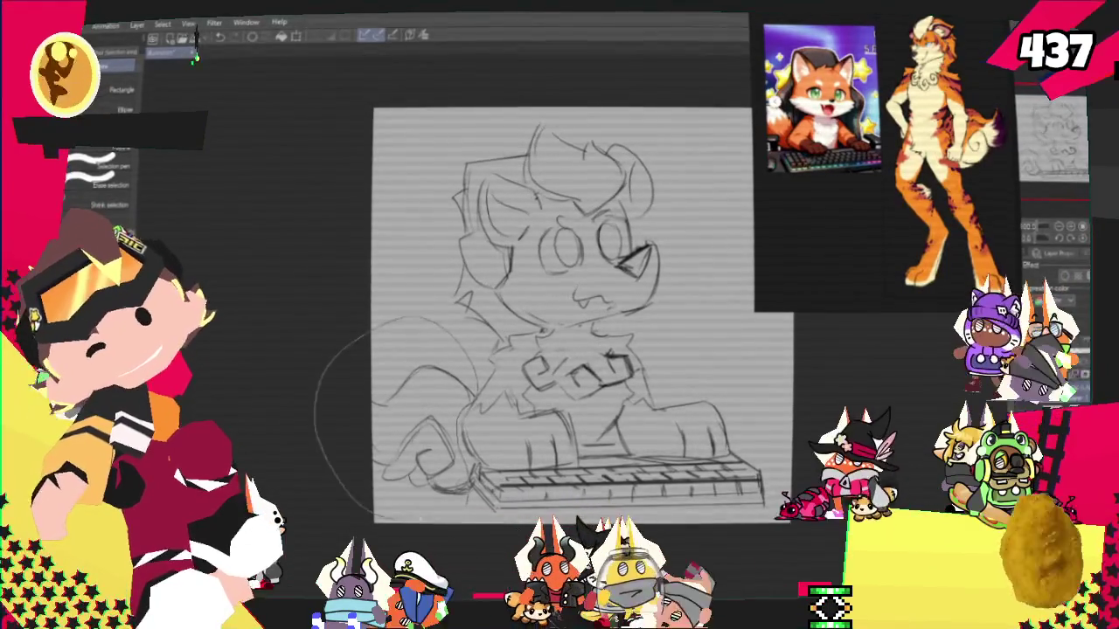
key("o")
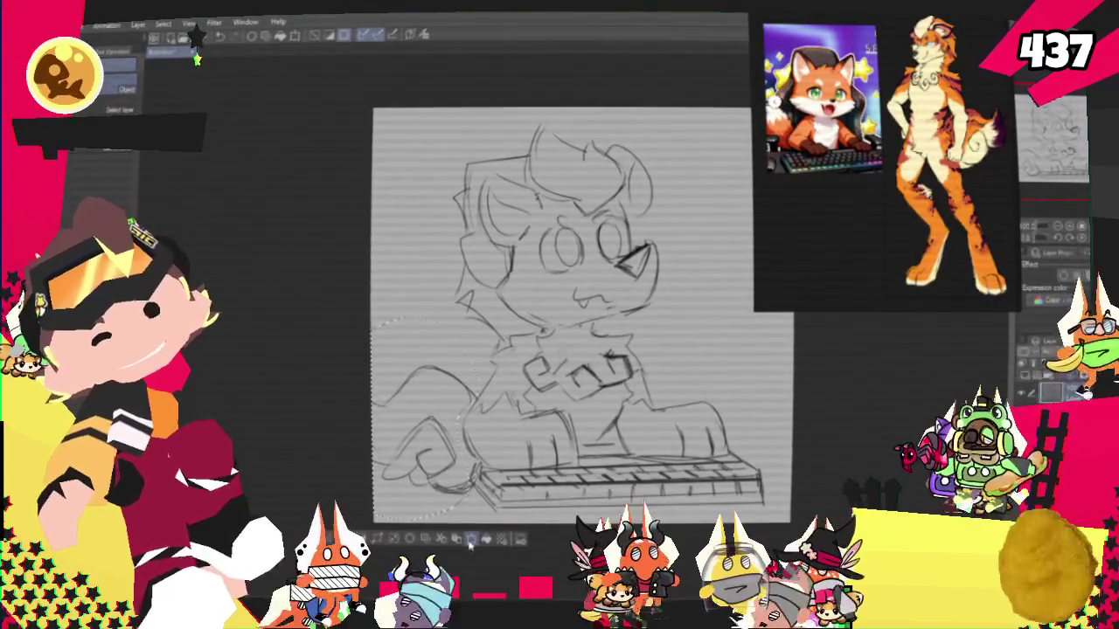
left_click(469, 538)
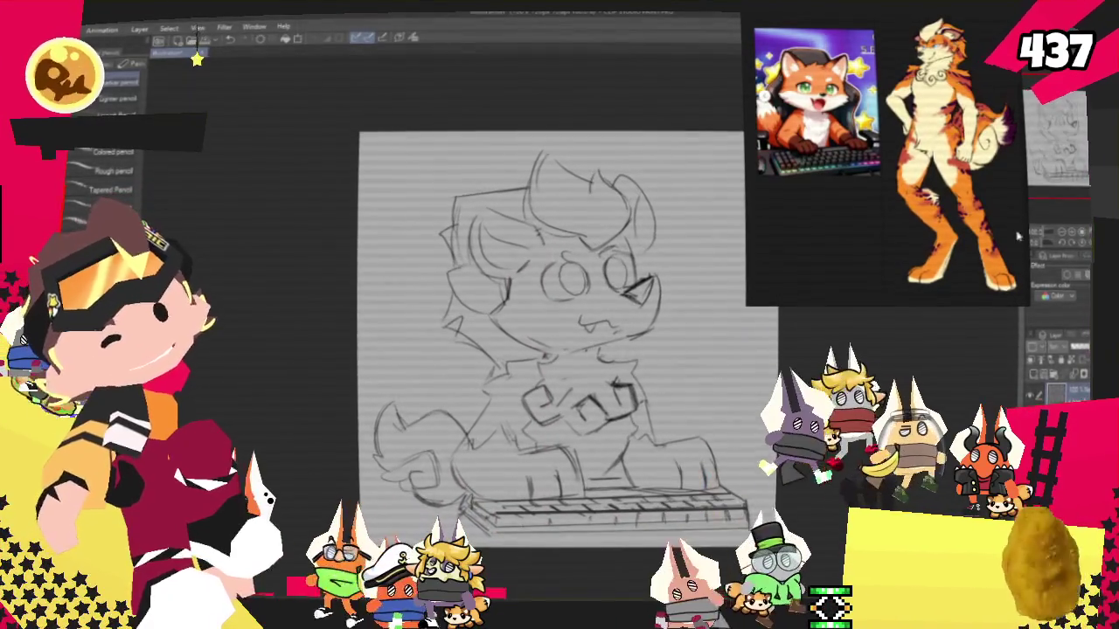
key("ctrl+t")
key("Return")
key("ctrl+t")
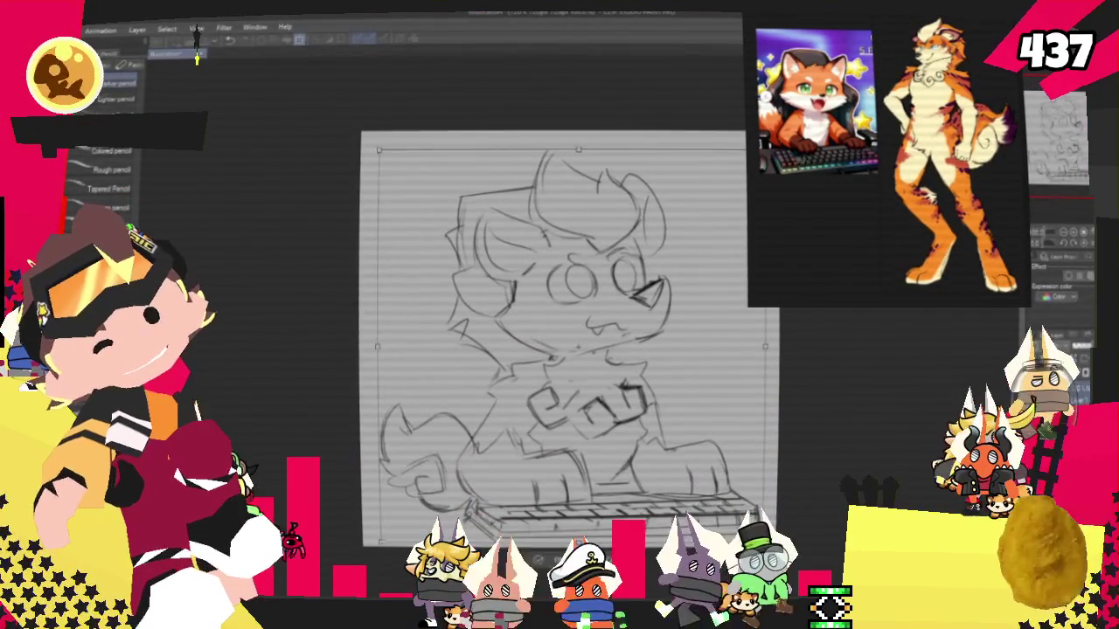
key("Return")
Marquee-select the lower-left tail area and transform it, clearing the selection afterward
key("m")
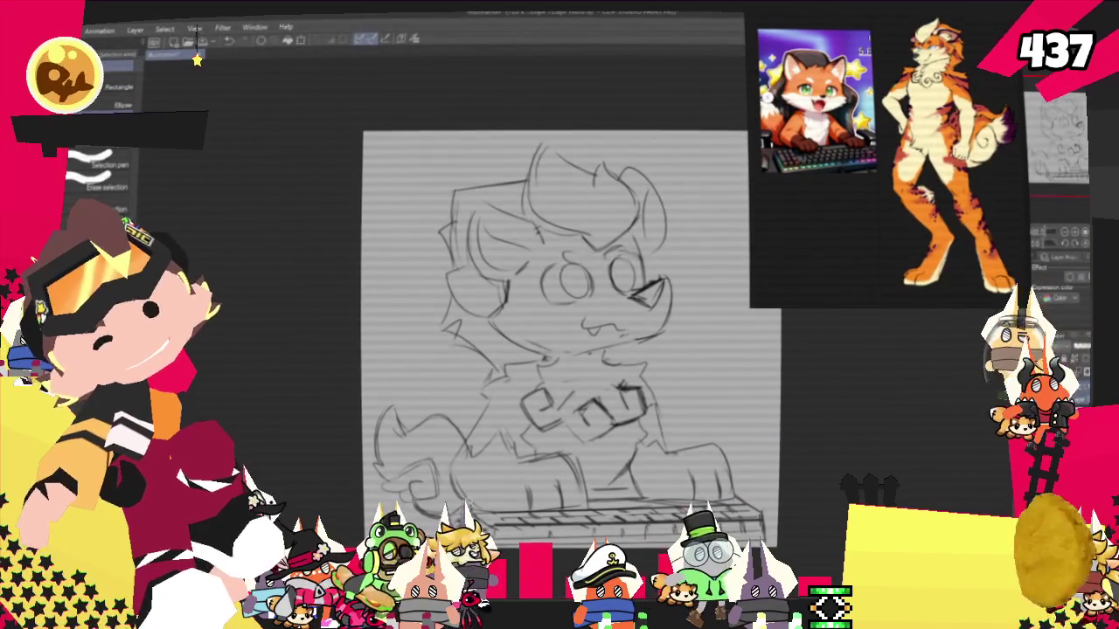
left_click_drag(363, 357, 470, 516)
key("ctrl+t")
key("Return")
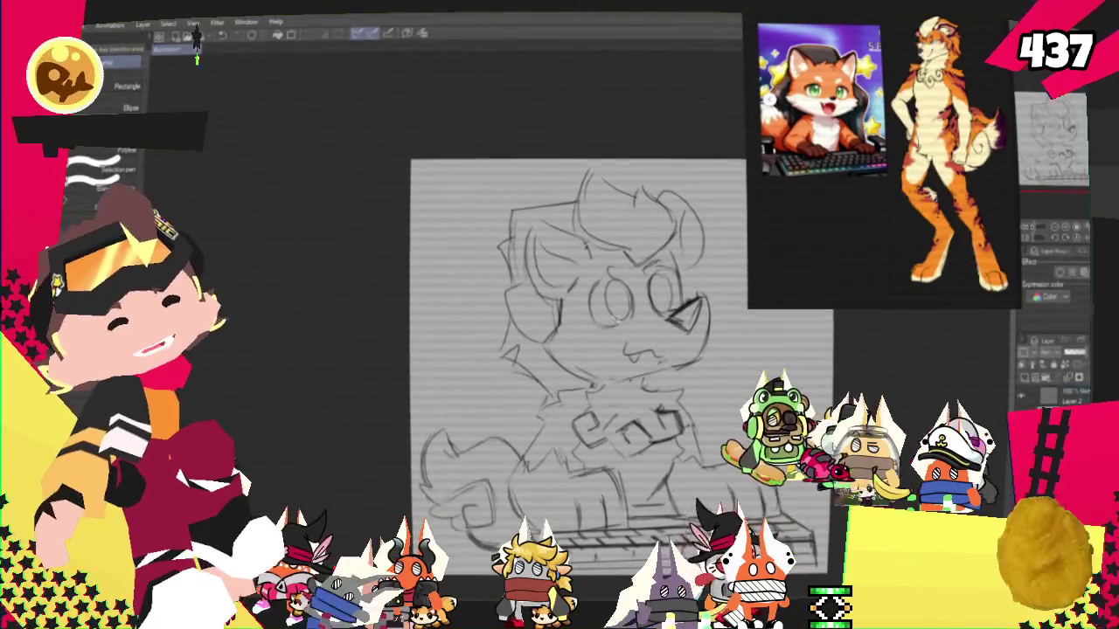
With the pencil, zoom and pan the canvas while roughing in the tall chair backrest
key("p")
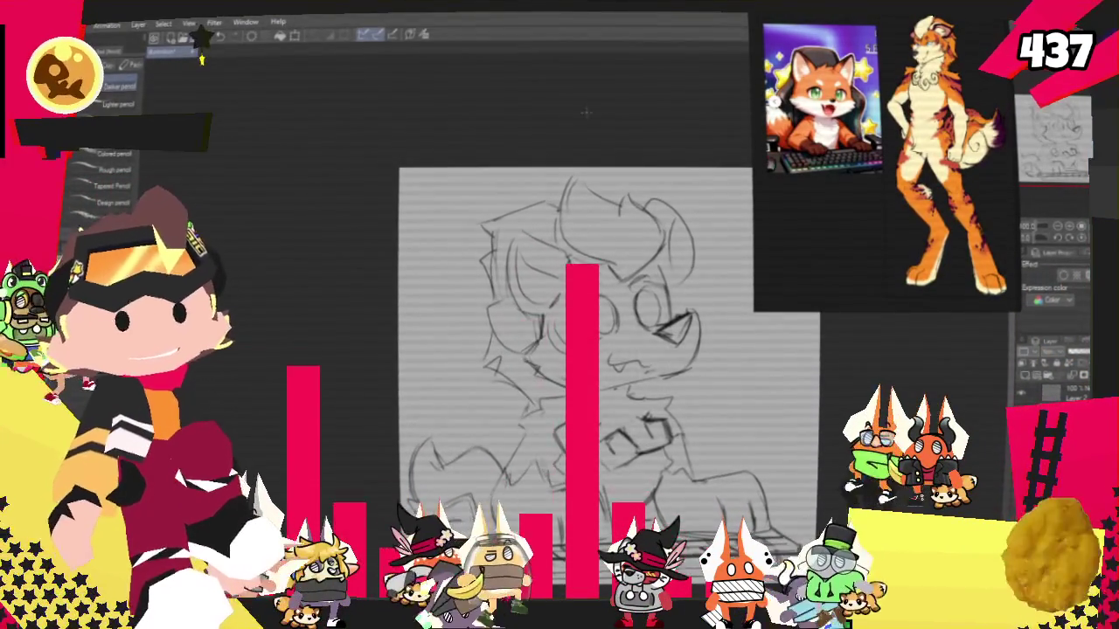
scroll(359, 235, "up", 2)
scroll(359, 235, "up", 2)
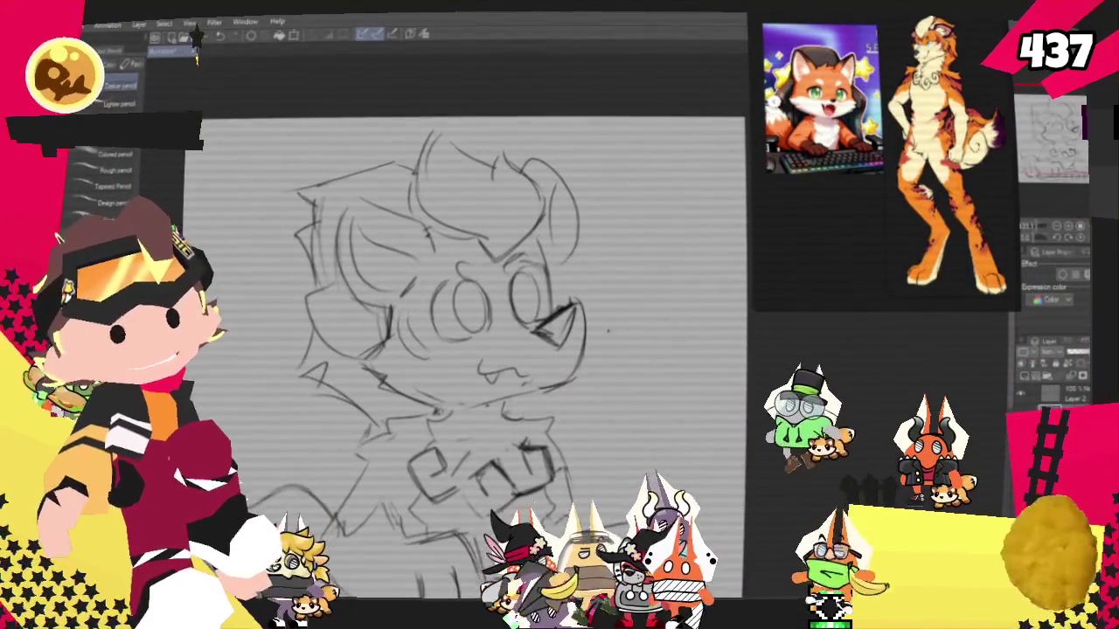
scroll(481, 332, "down", 2)
scroll(481, 332, "down", 2)
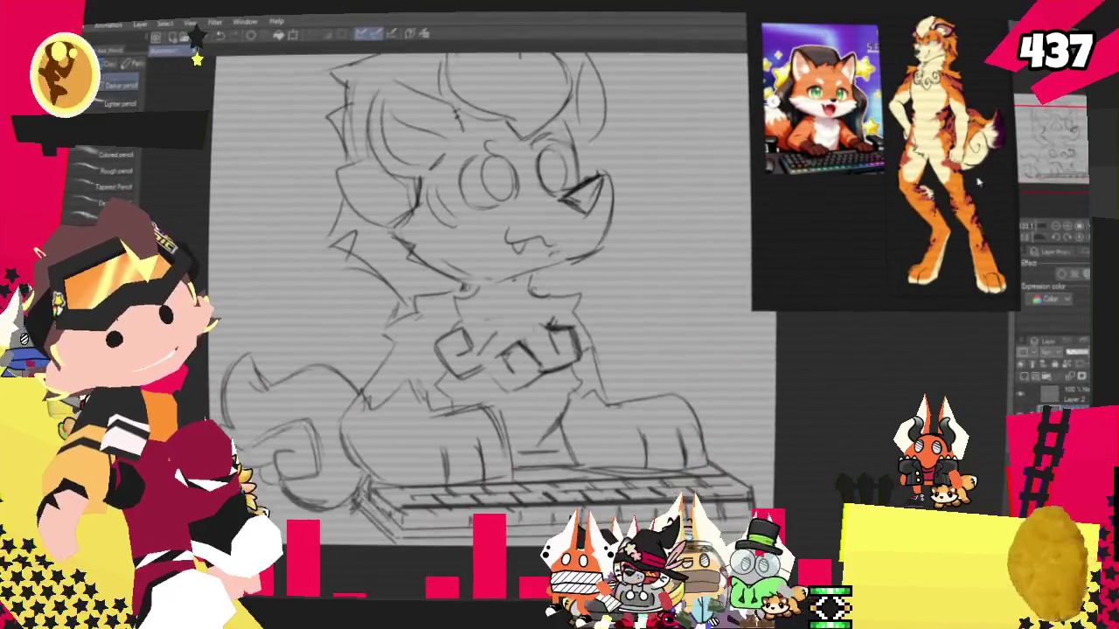
scroll(480, 332, "up", 3)
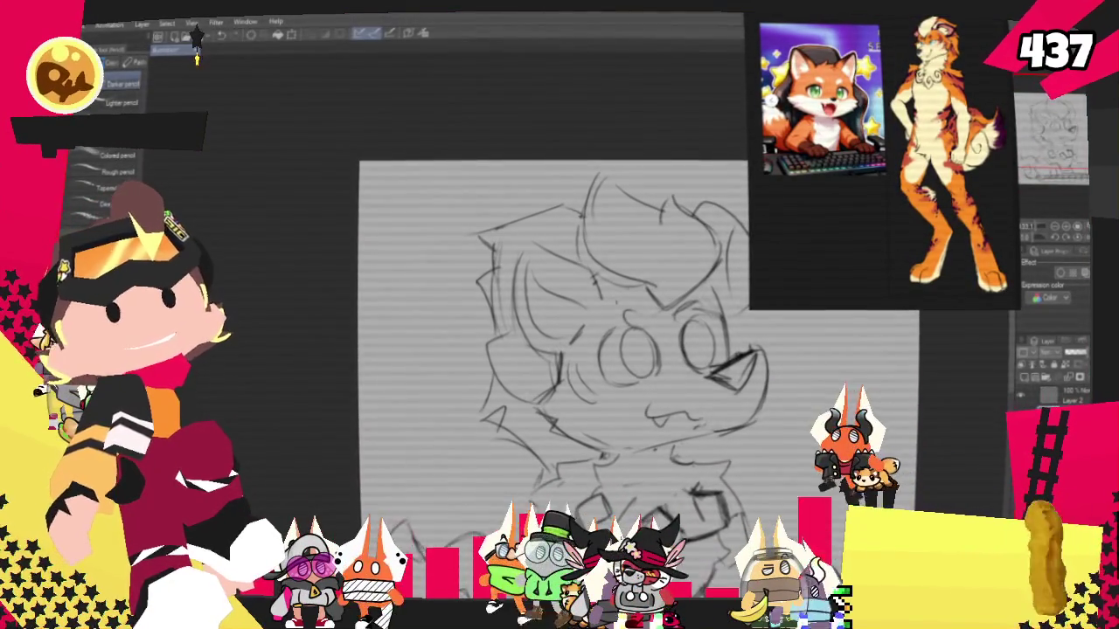
scroll(542, 367, "down", 1)
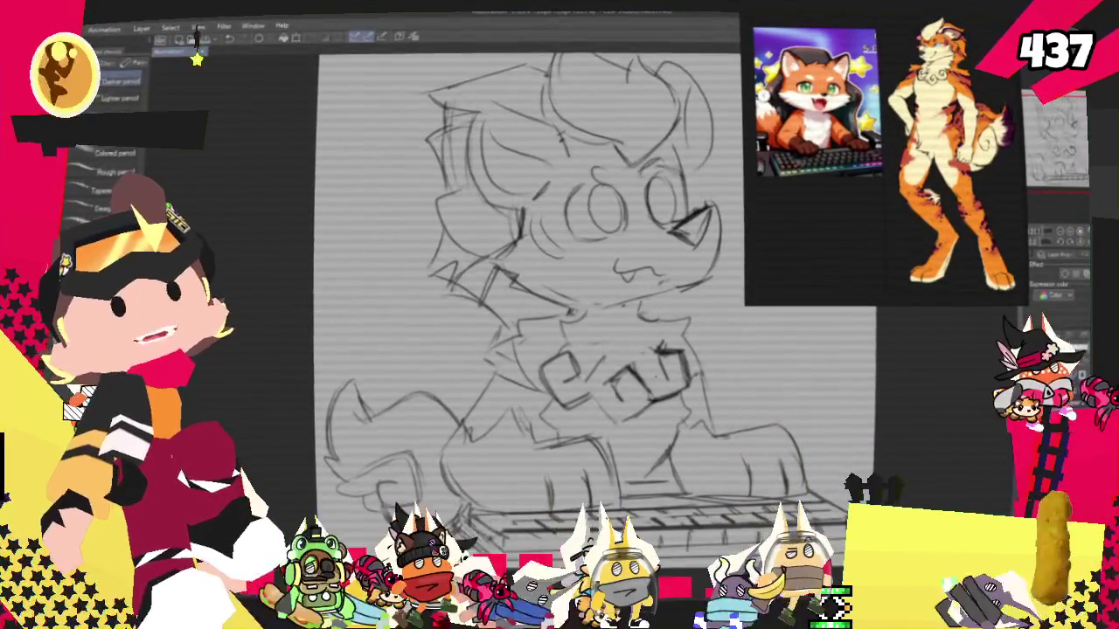
scroll(524, 297, "right", 2)
scroll(502, 297, "right", 2)
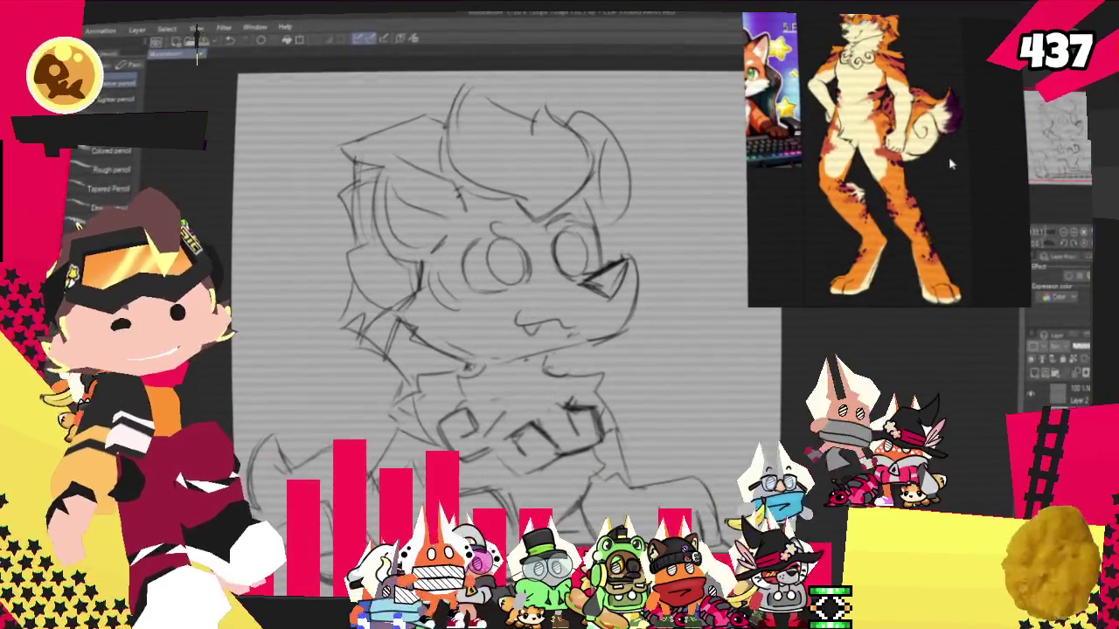
scroll(998, 197, "down", 2)
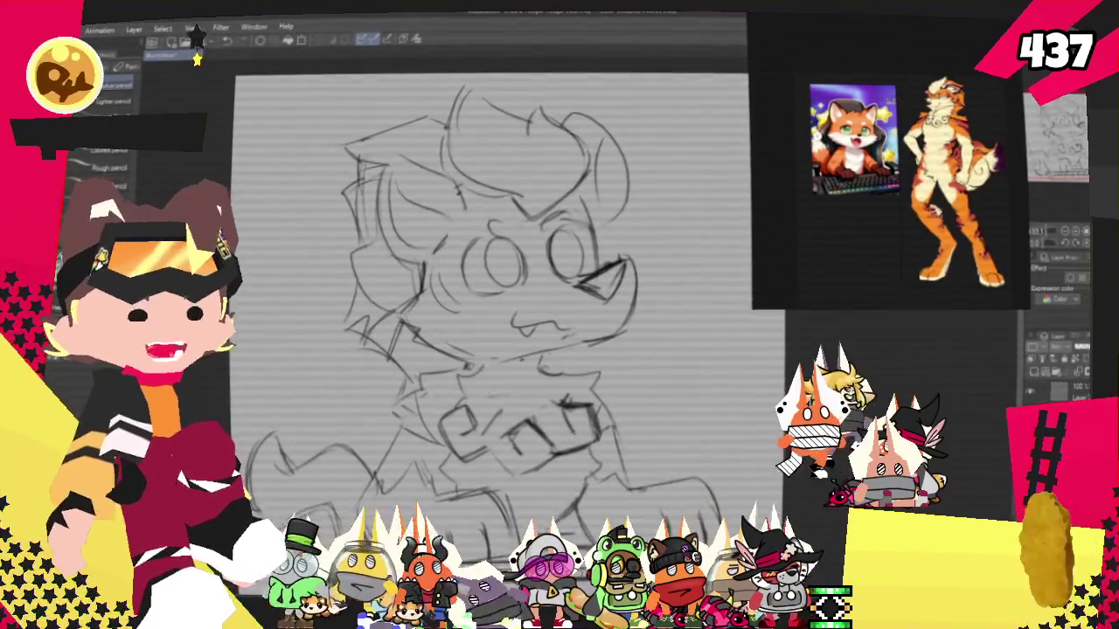
scroll(843, 70, "up", 2)
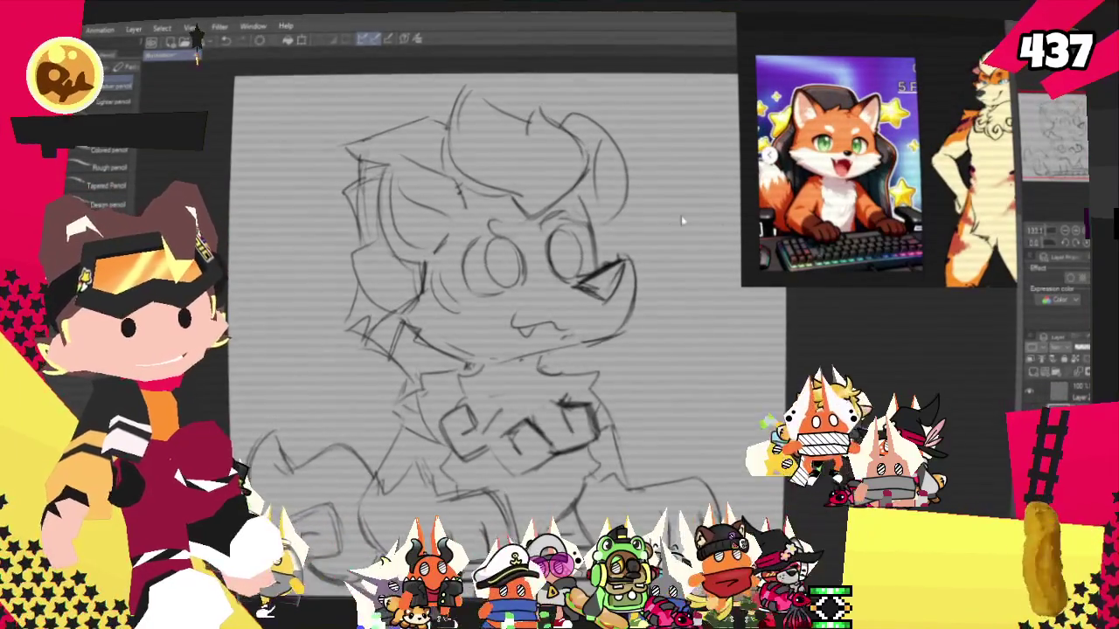
scroll(710, 222, "down", 1)
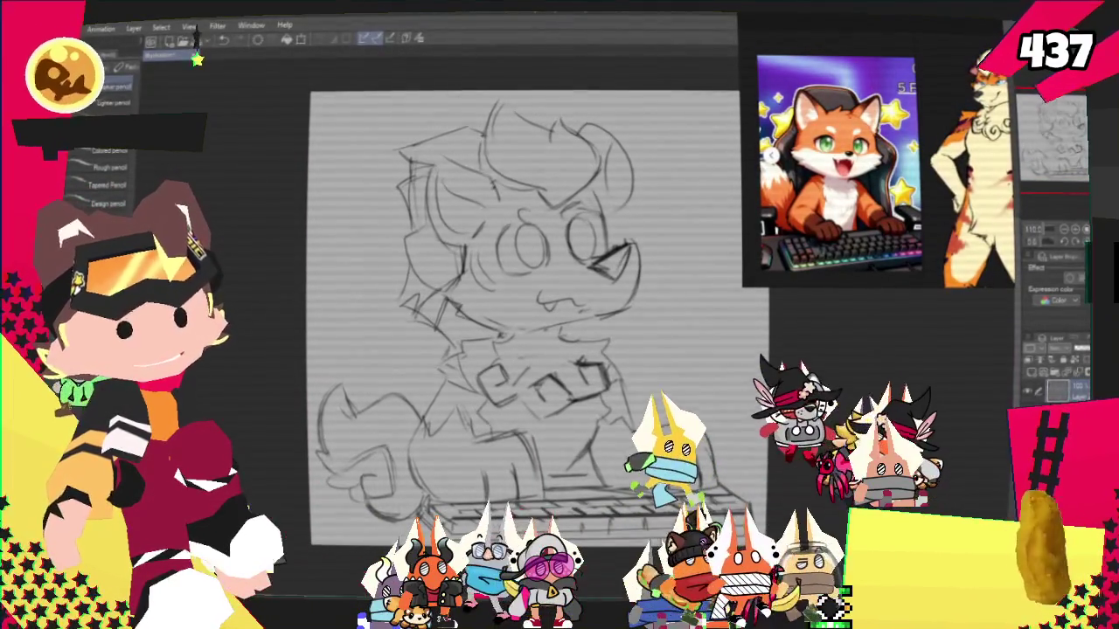
scroll(593, 321, "down", 1)
scroll(546, 320, "up", 1)
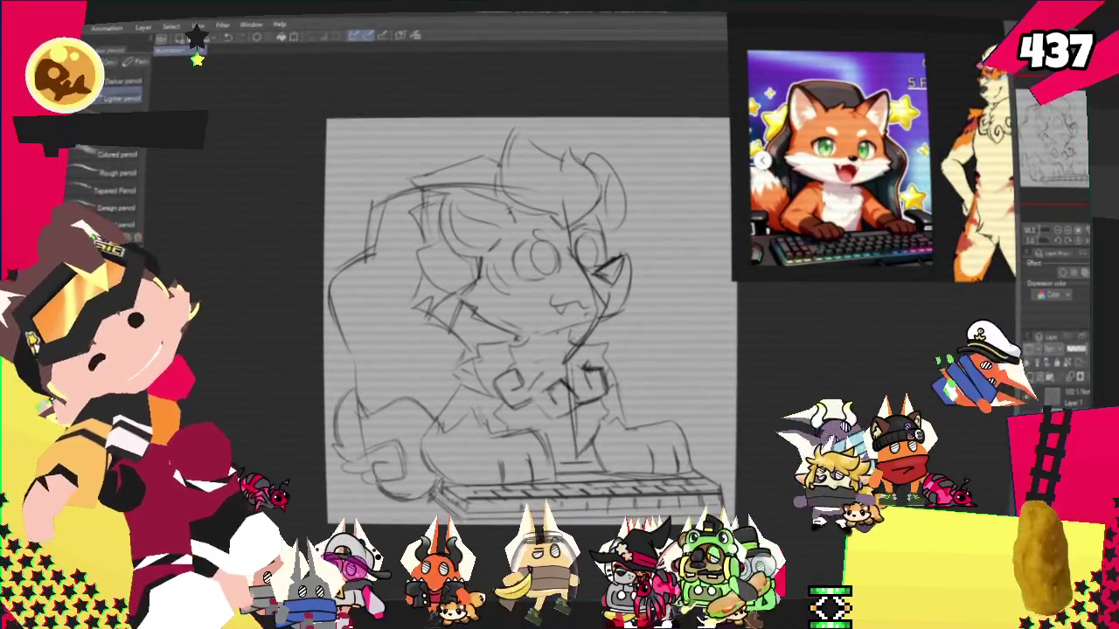
Add vertical lines at the keyboard's right end and a small curved stroke at lower right
left_click_drag(577, 360, 582, 463)
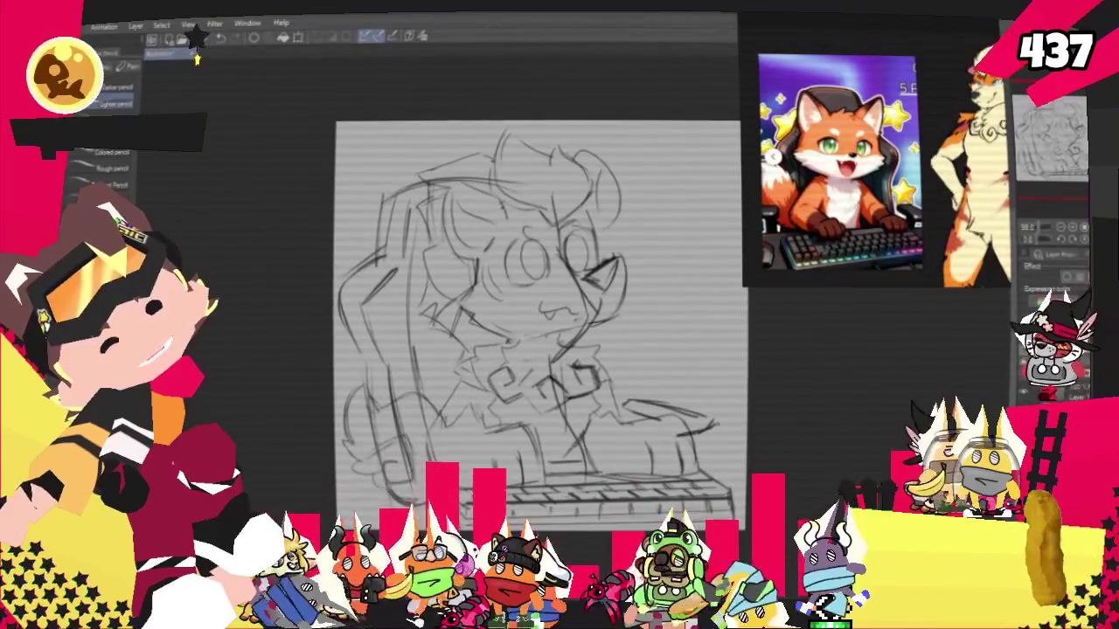
left_click_drag(721, 429, 690, 430)
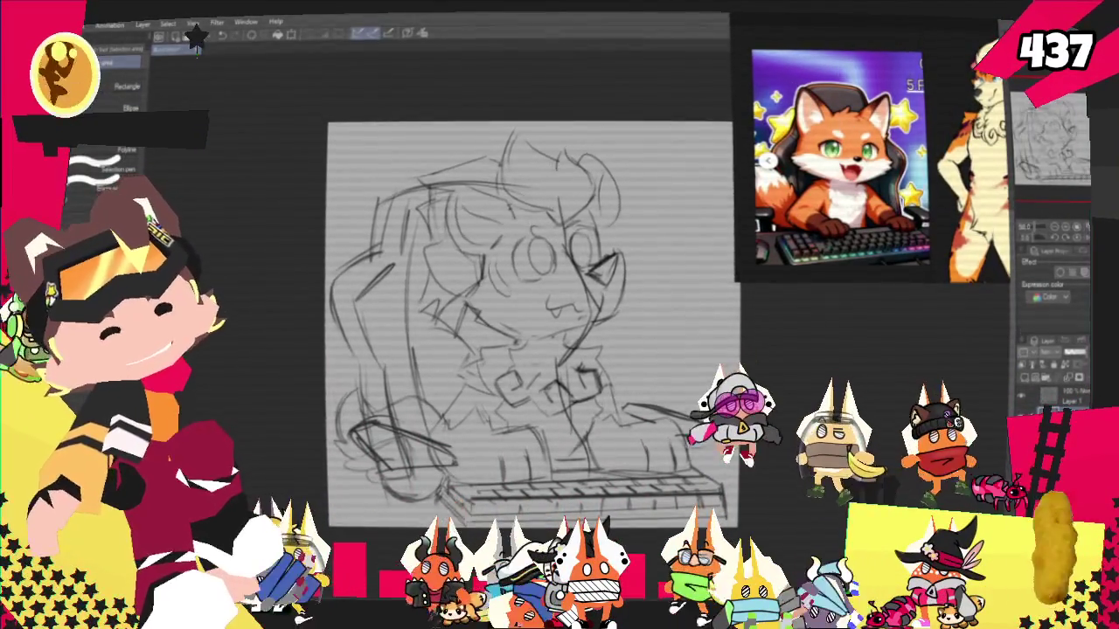
Mark and delete the stray arm strokes on the right side of the fox
left_click_drag(630, 384, 713, 442)
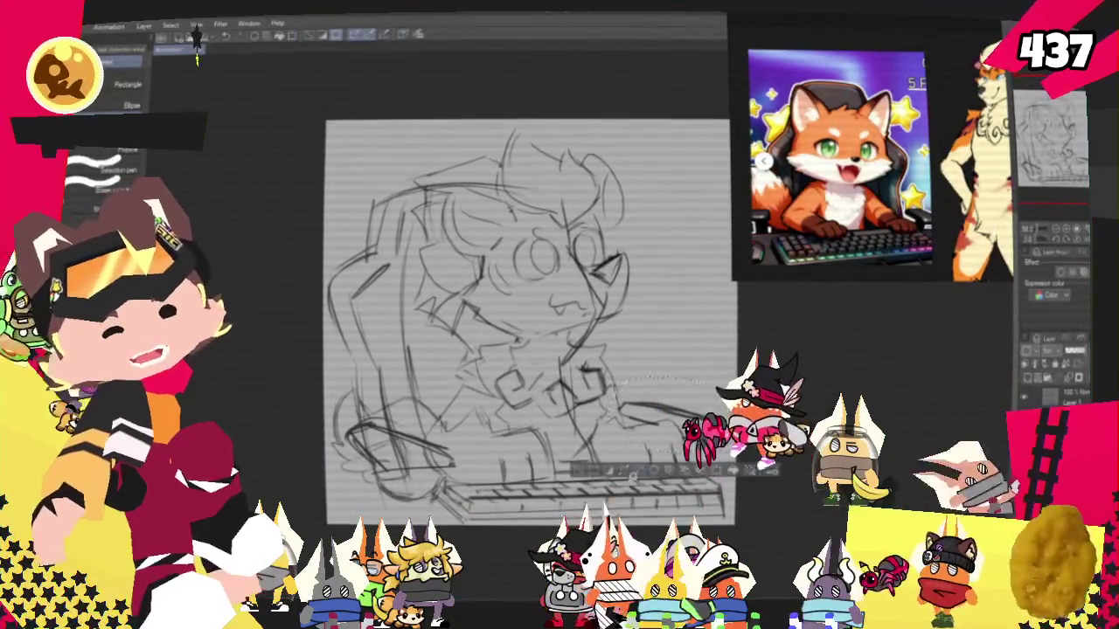
key("ctrl+d")
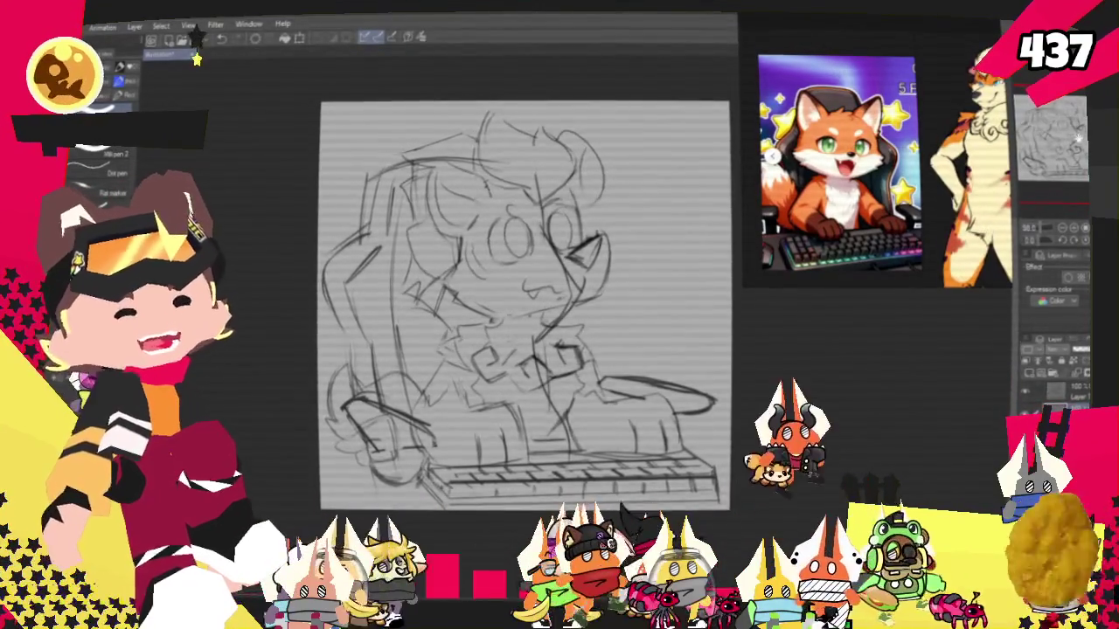
key("p")
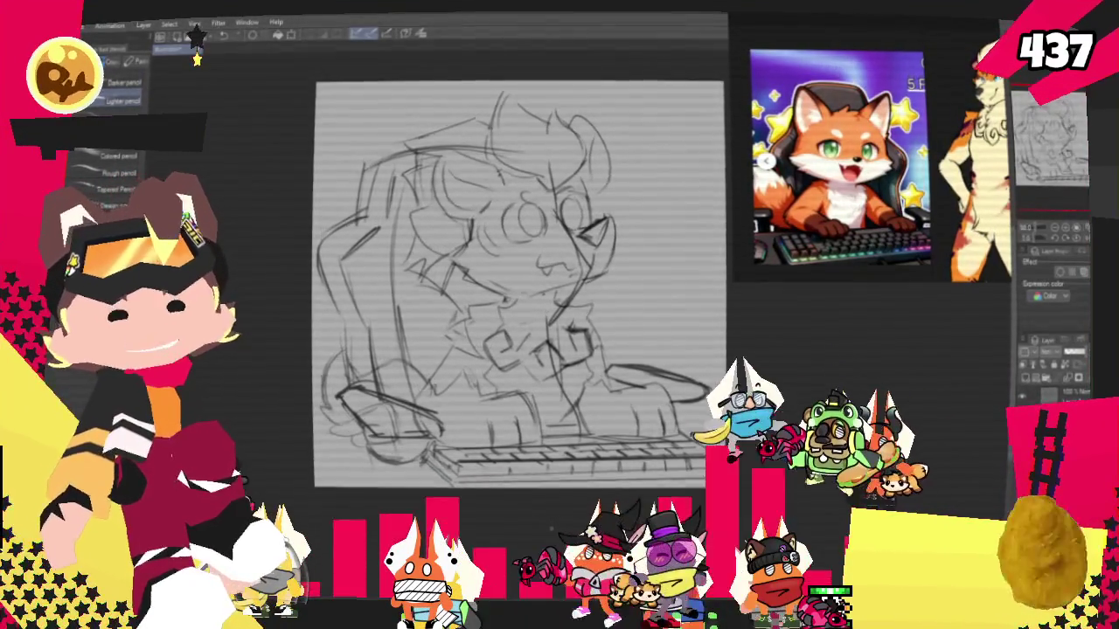
Scroll the canvas view to reposition the sketch for further pencil work
scroll(516, 280, "down", 1)
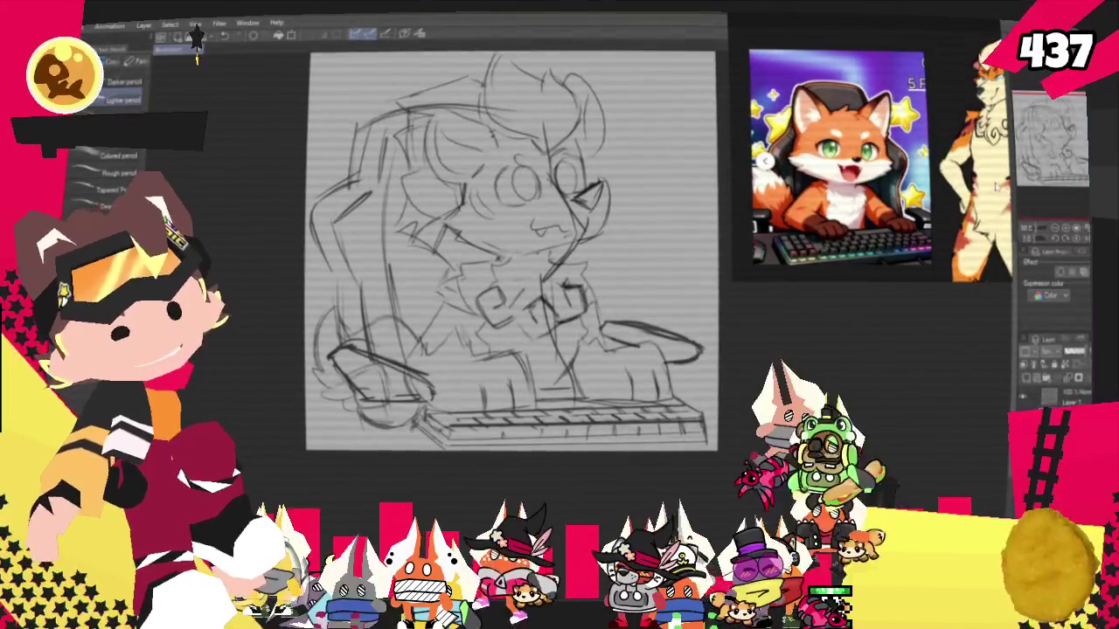
Marquee-select the fox's right arm, enlarge the selection, then deselect it
key("m")
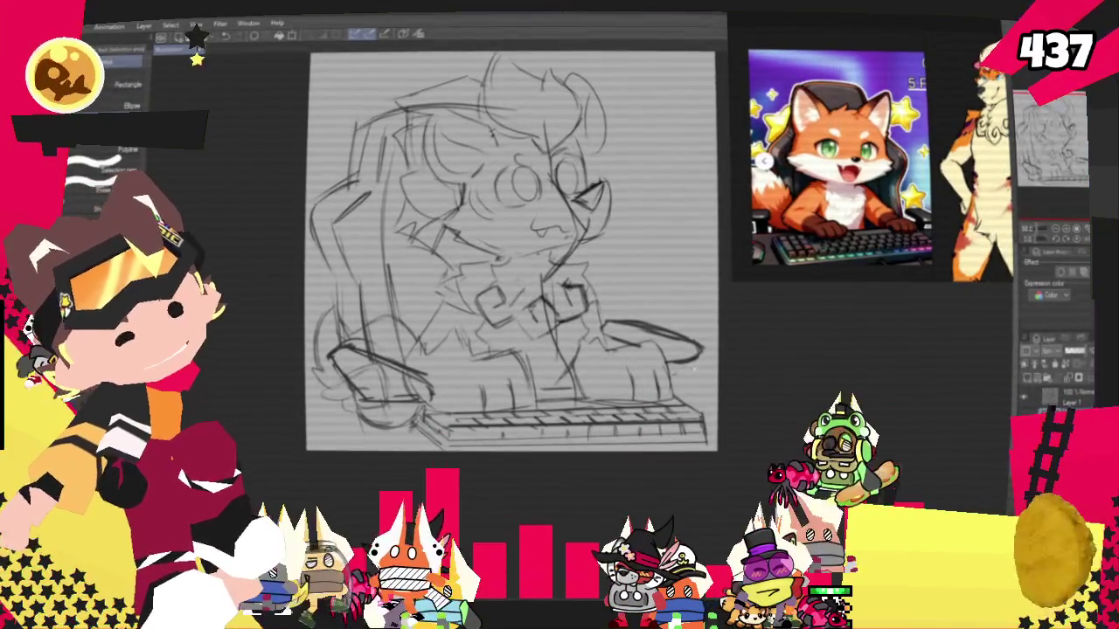
left_click_drag(603, 284, 717, 384)
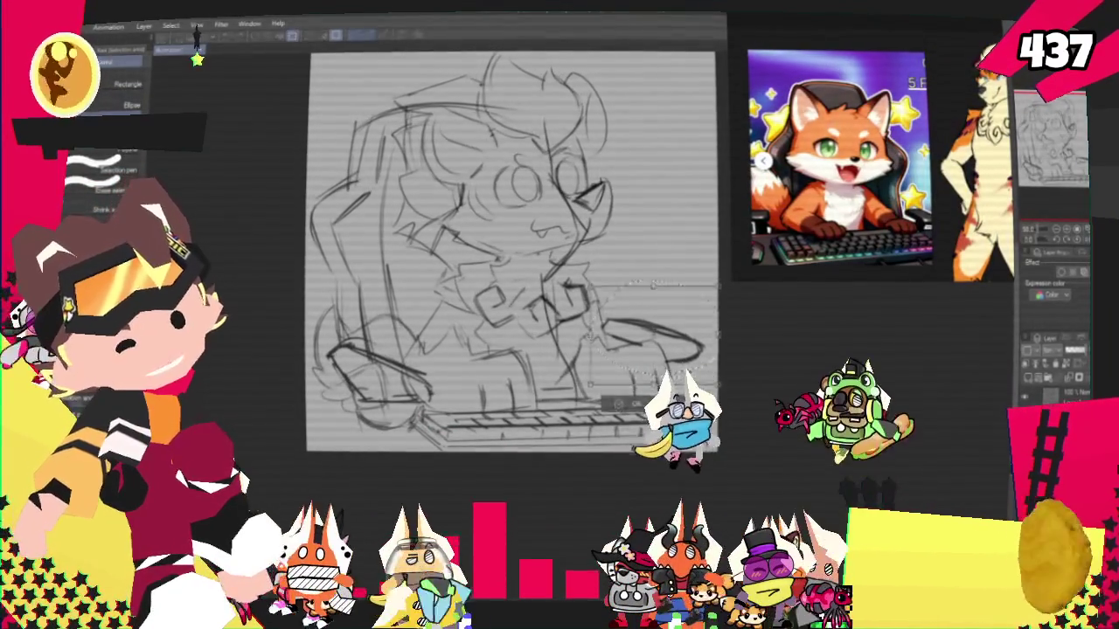
left_click_drag(594, 287, 745, 361)
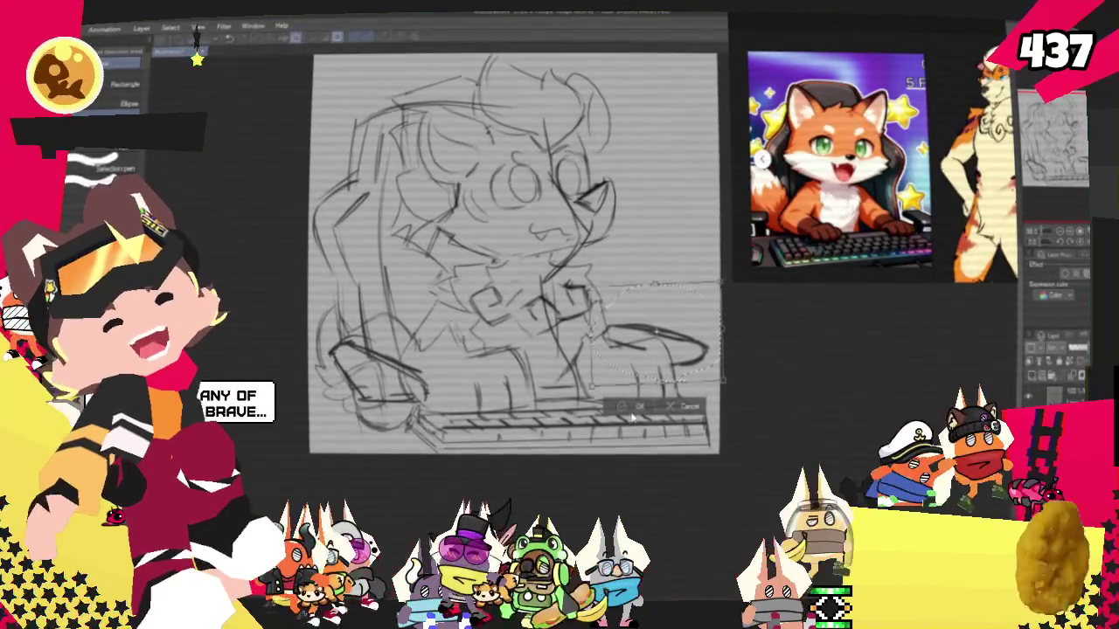
key("ctrl+d")
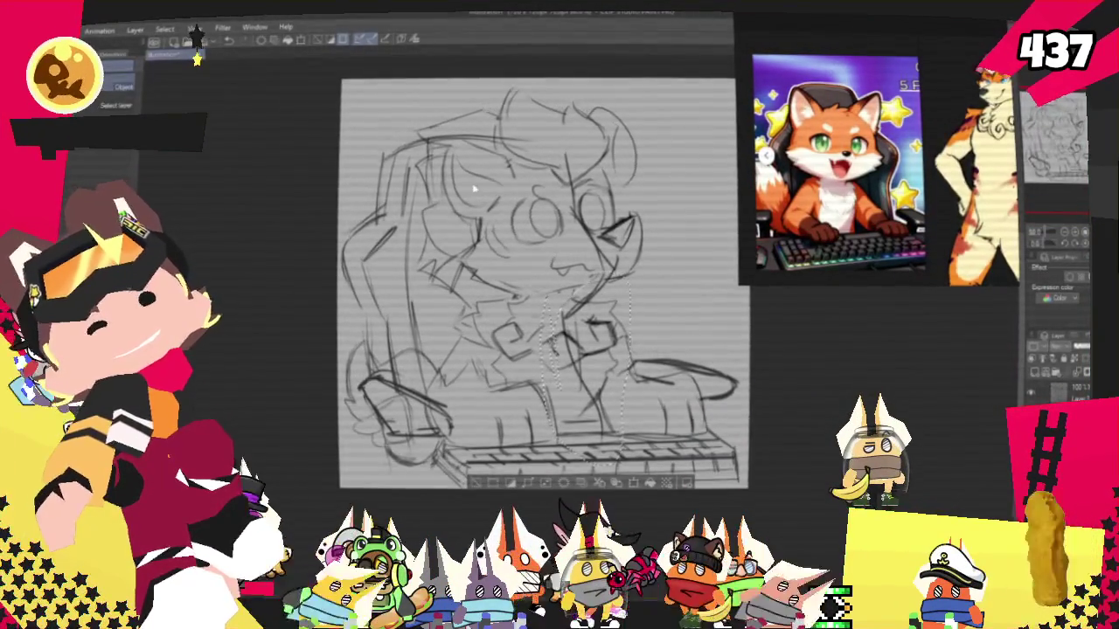
Transform the selected chest lines to nudge them slightly right and confirm
right_click(577, 345)
left_click(612, 455)
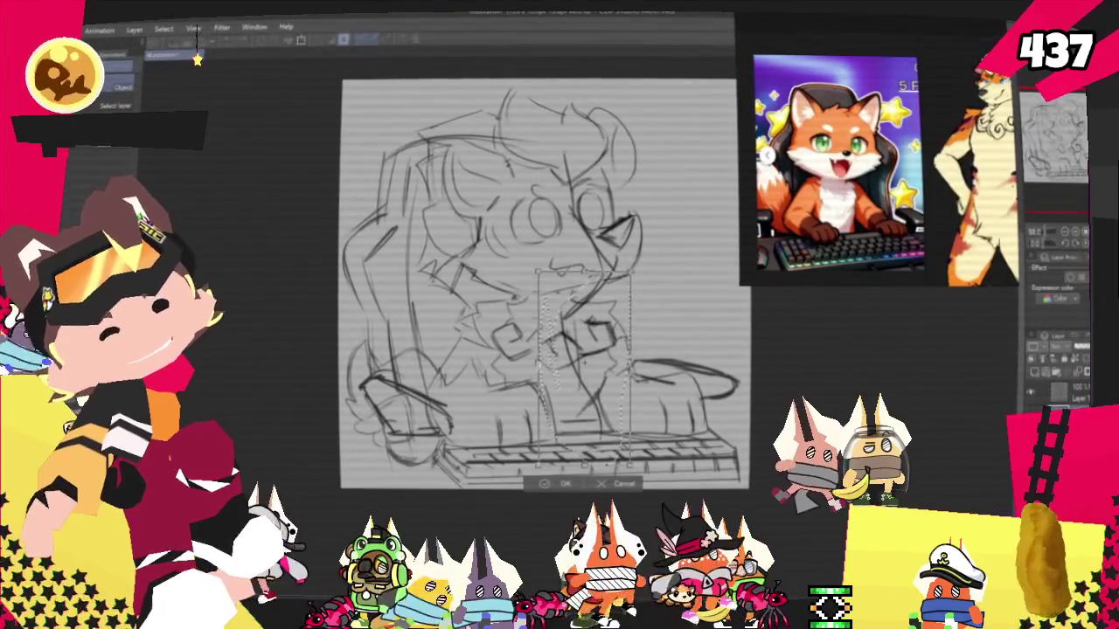
left_click_drag(584, 367, 590, 368)
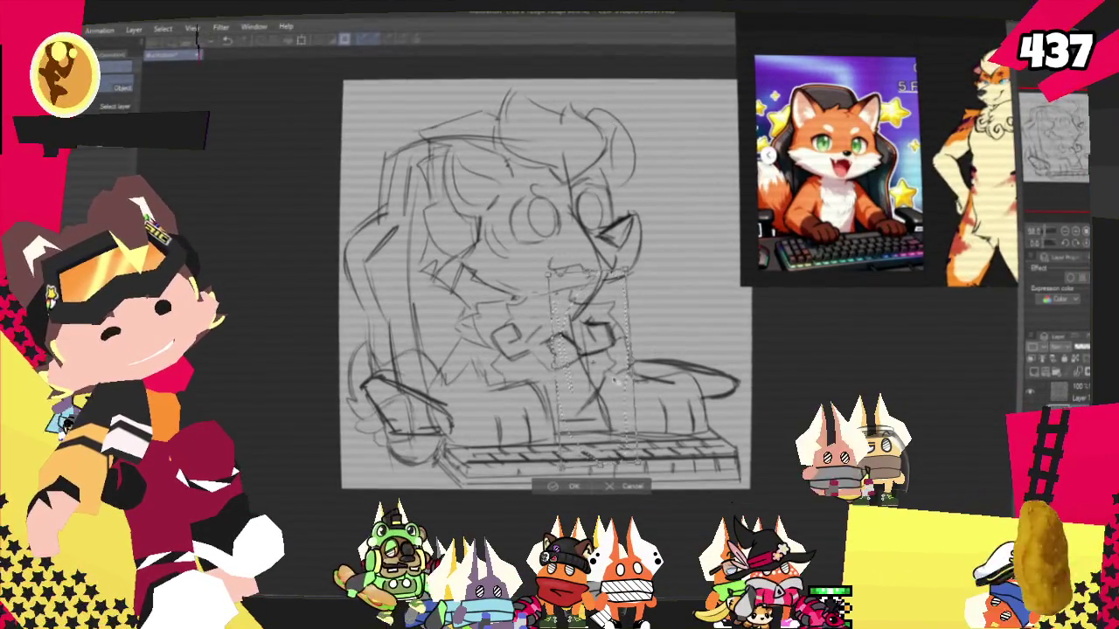
key("Return")
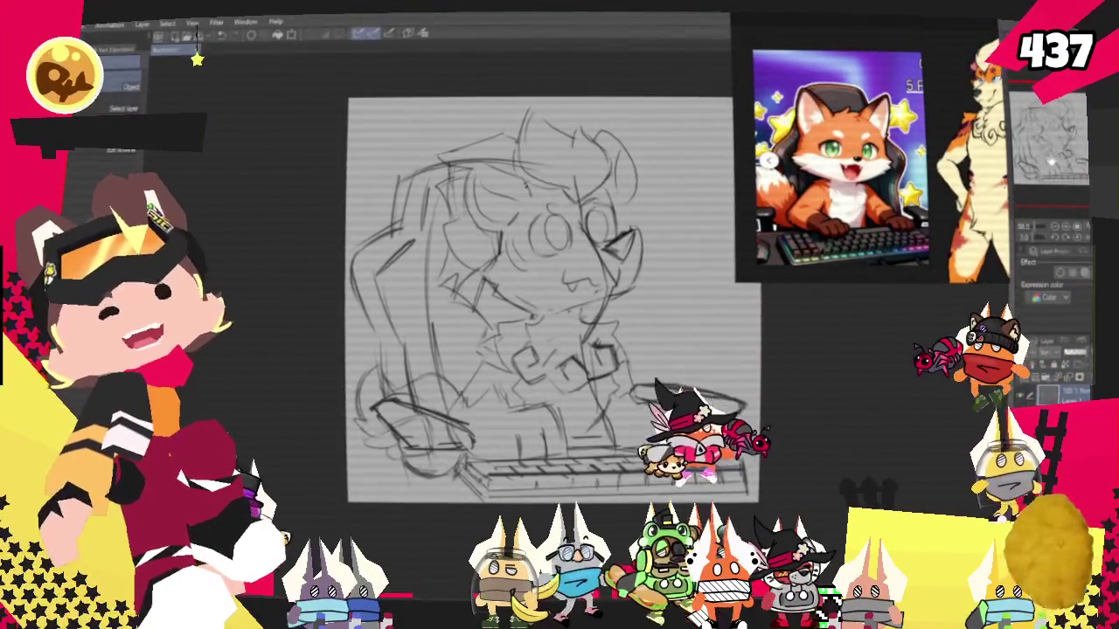
Transform the lower-left armrest selection, stretching its lines slightly downward, and commit
key("m")
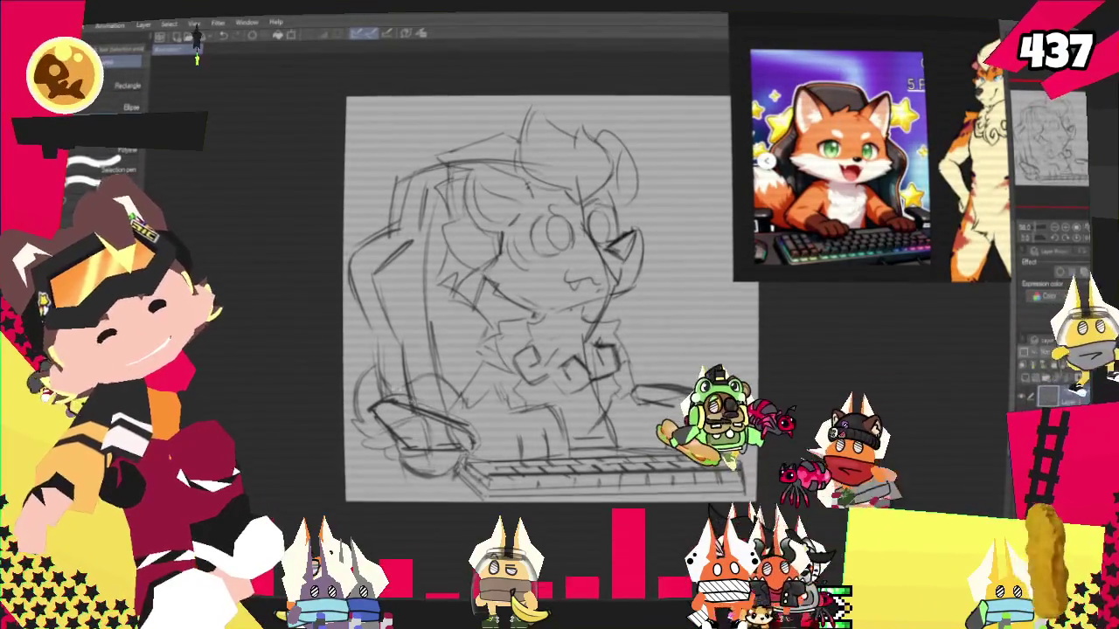
left_click(470, 483)
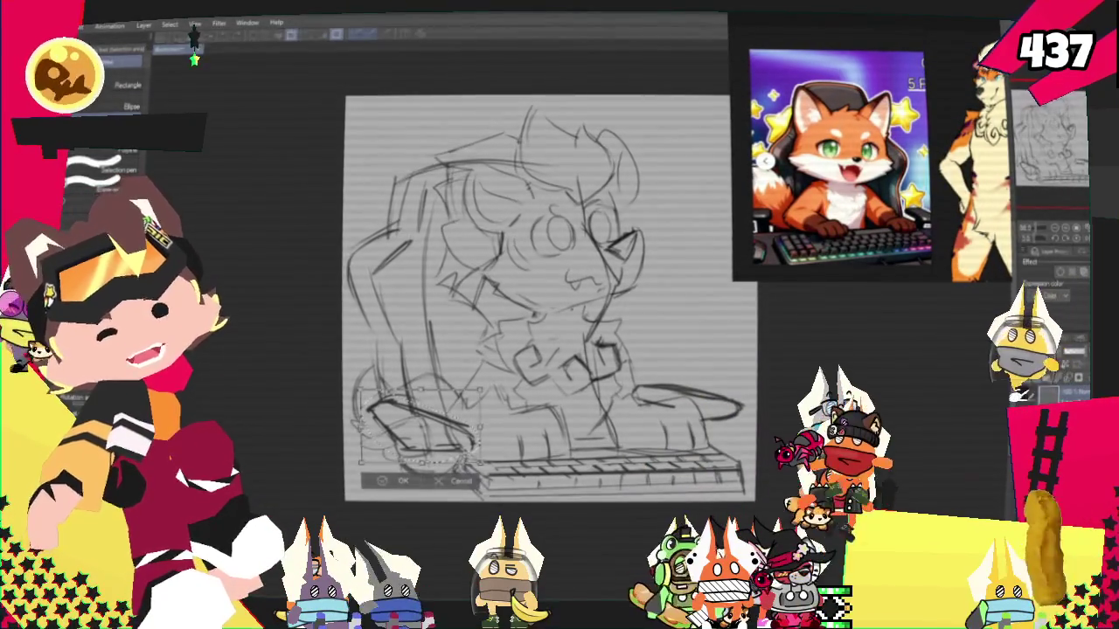
left_click(456, 473)
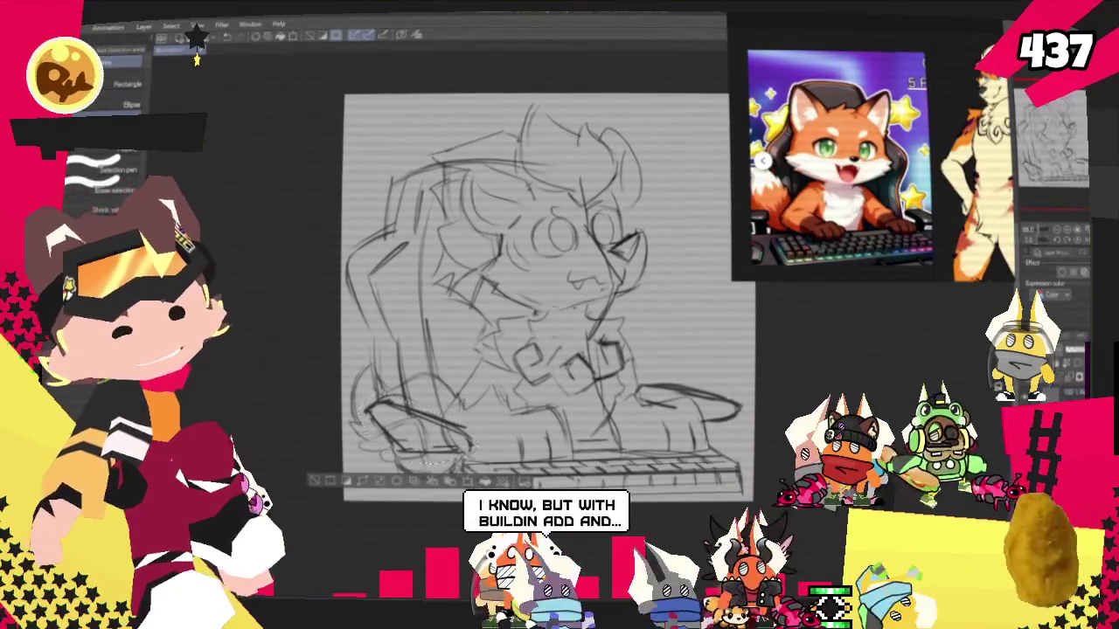
key("ctrl+t")
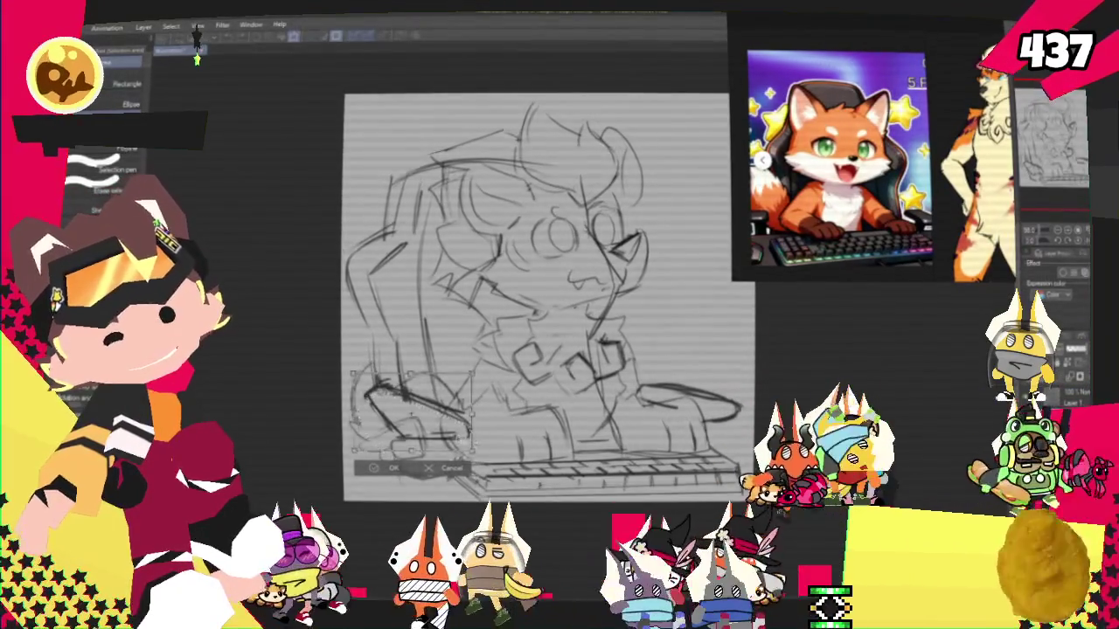
left_click_drag(415, 450, 411, 458)
left_click(398, 476)
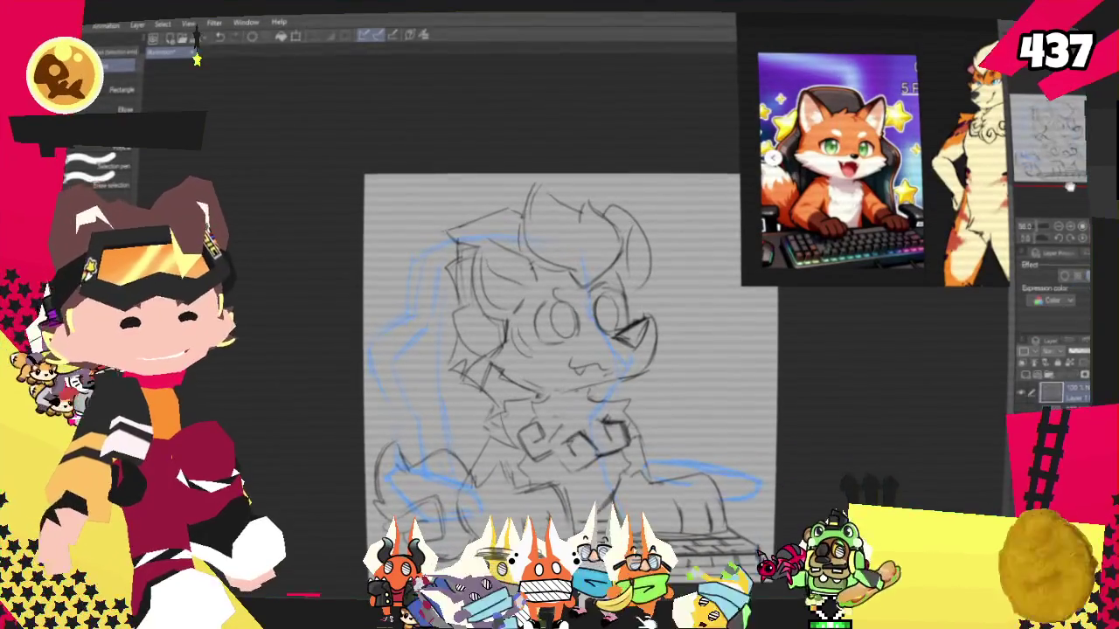
Recentre and zoom in on the chair sketch, ready to make a selection
left_click_drag(1077, 225, 1065, 212)
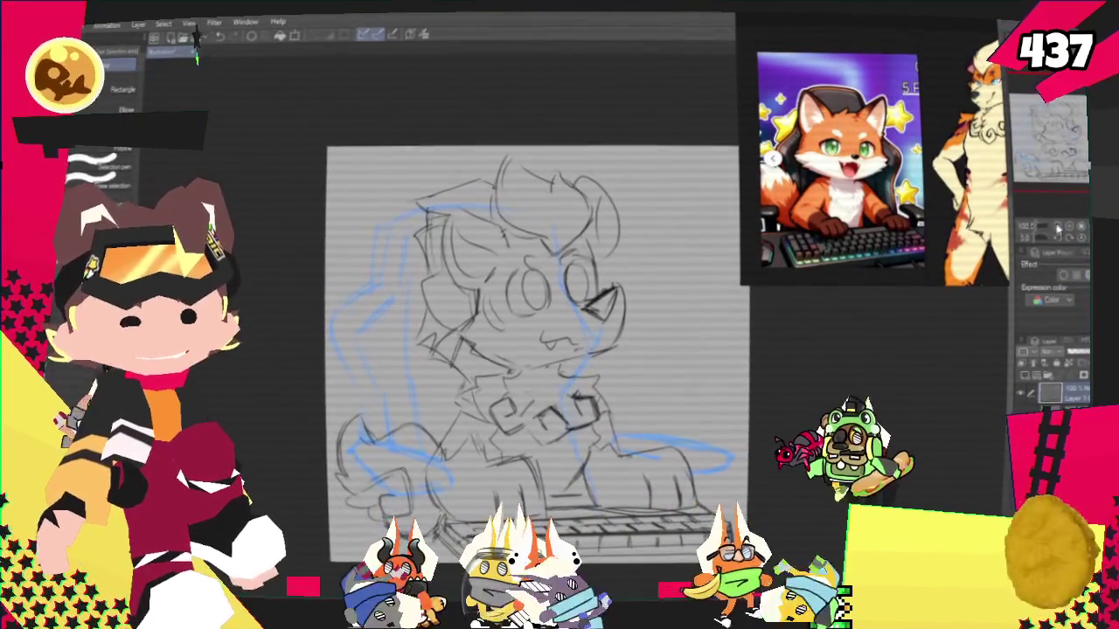
left_click(1078, 232)
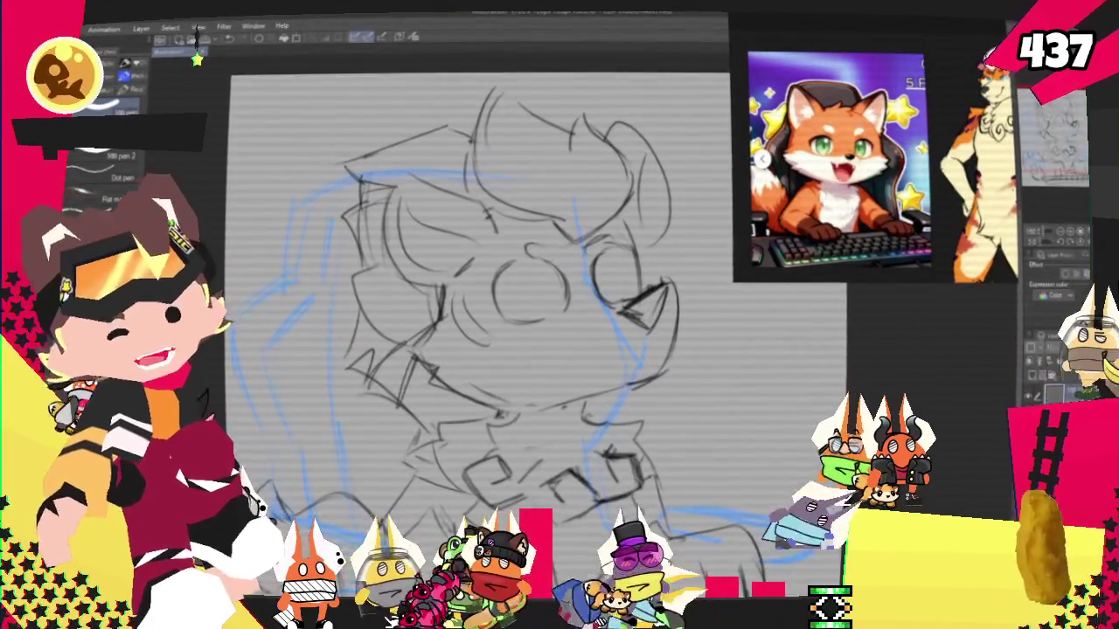
key("m")
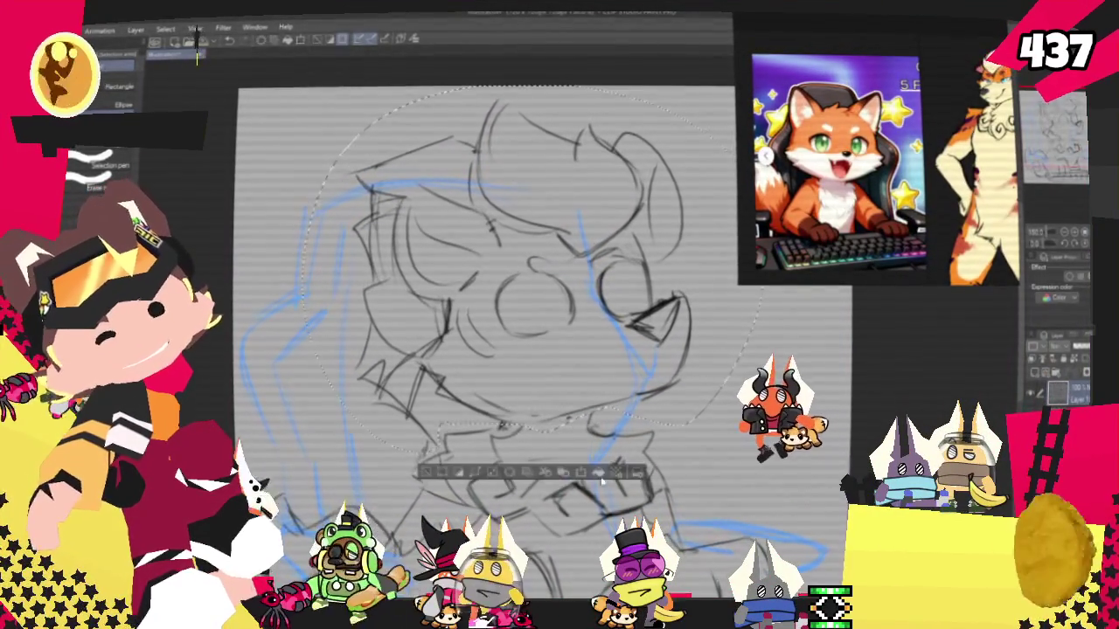
Free-transform the selected fox head to a new size, commit it, and deselect
key("ctrl+t")
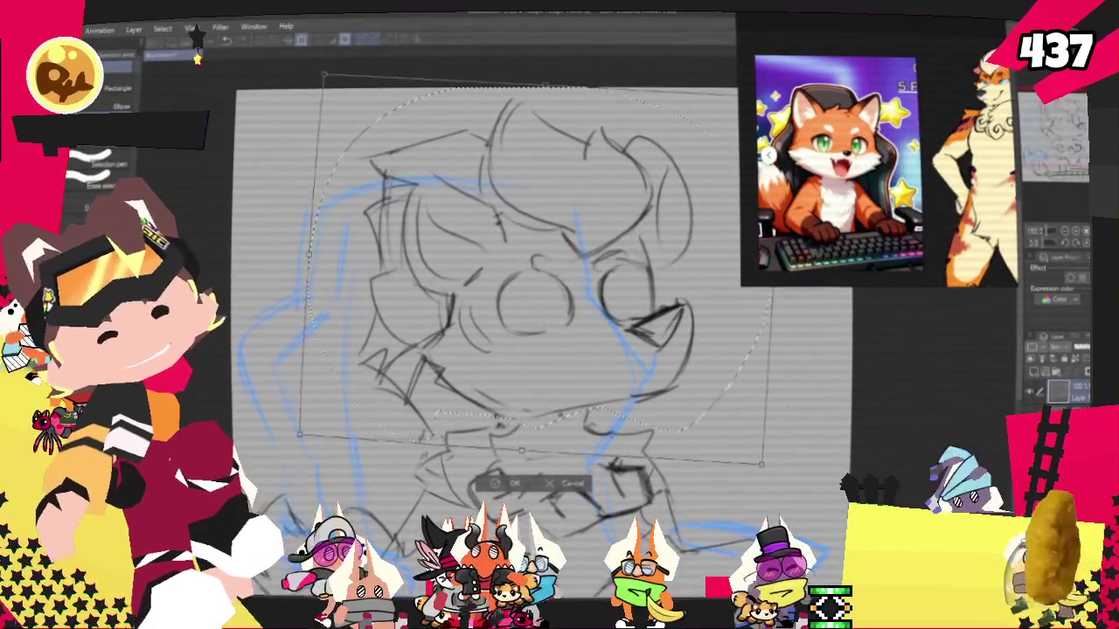
key("Return")
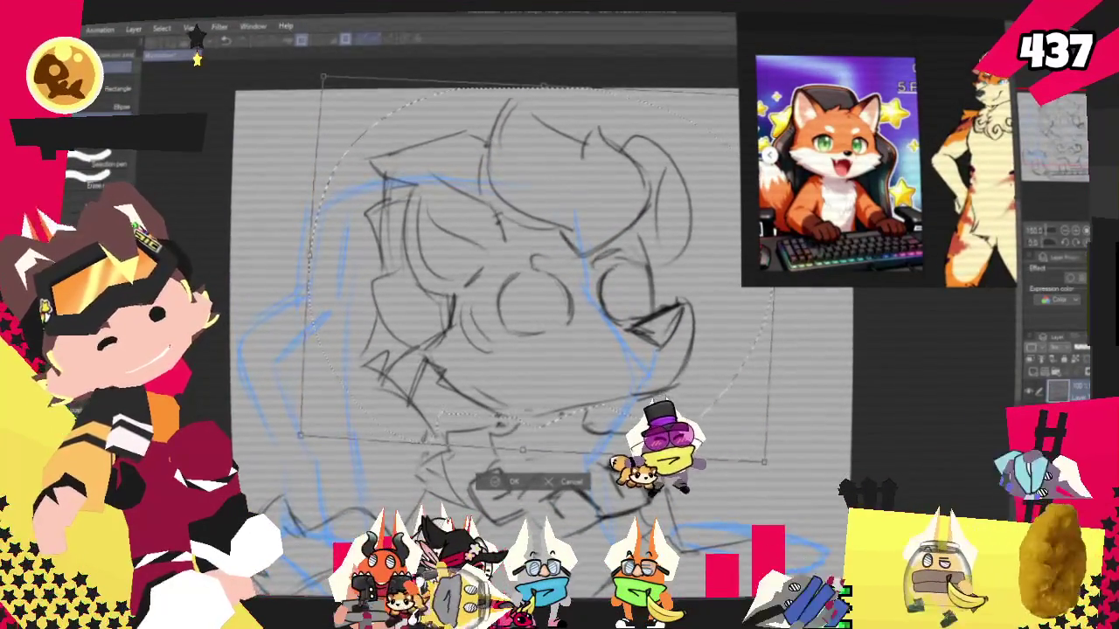
key("ctrl+d")
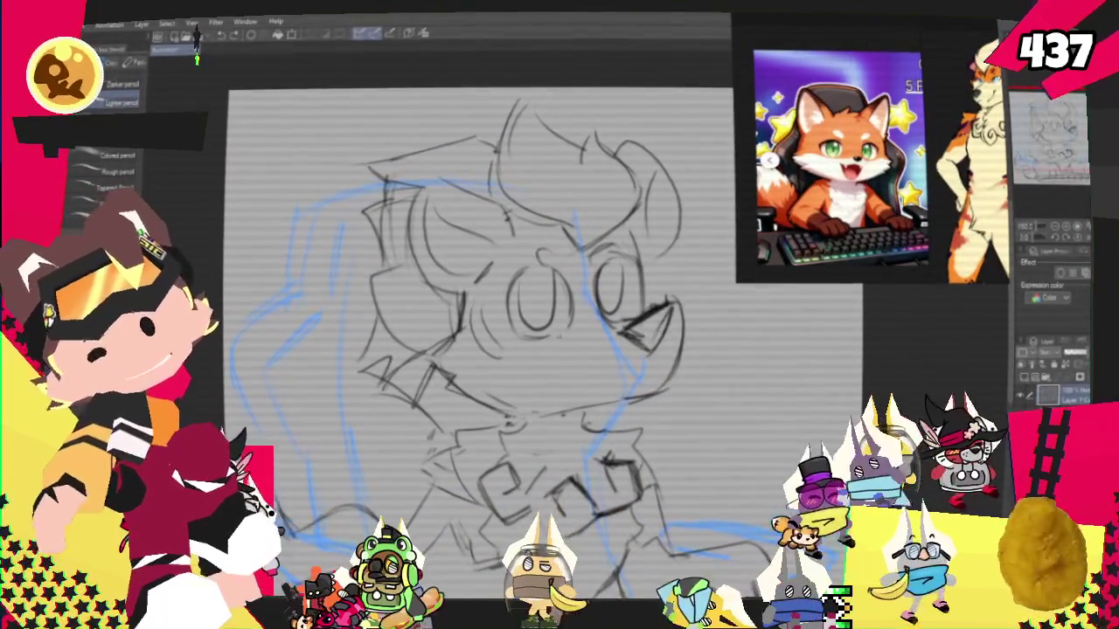
Select and transform the muzzle, then pencil in an open, fanged talking mouth
key("m")
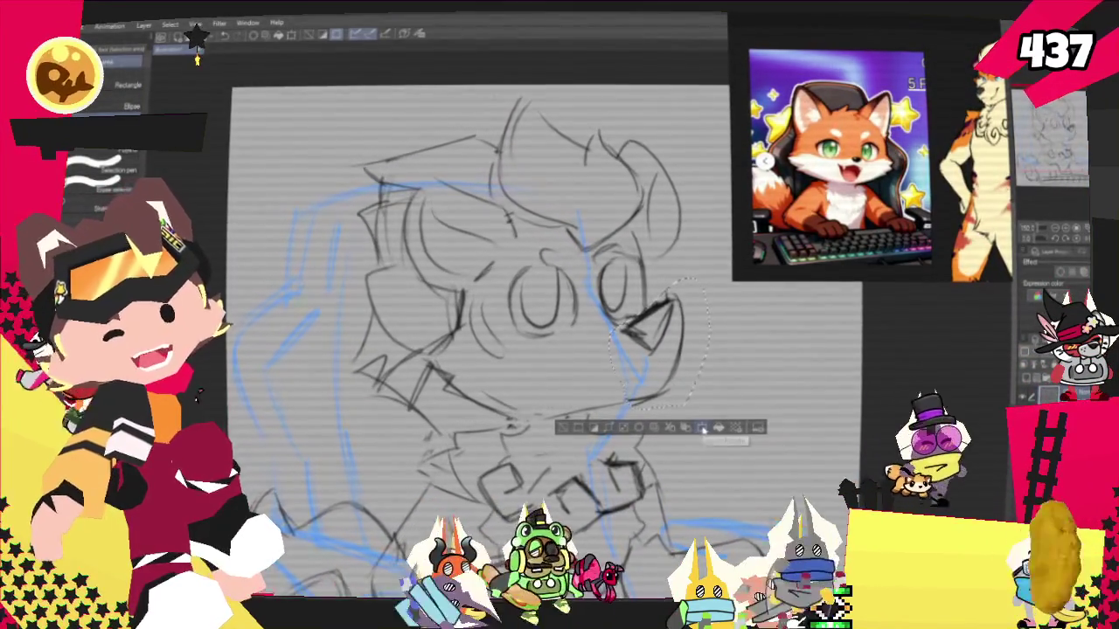
left_click(702, 428)
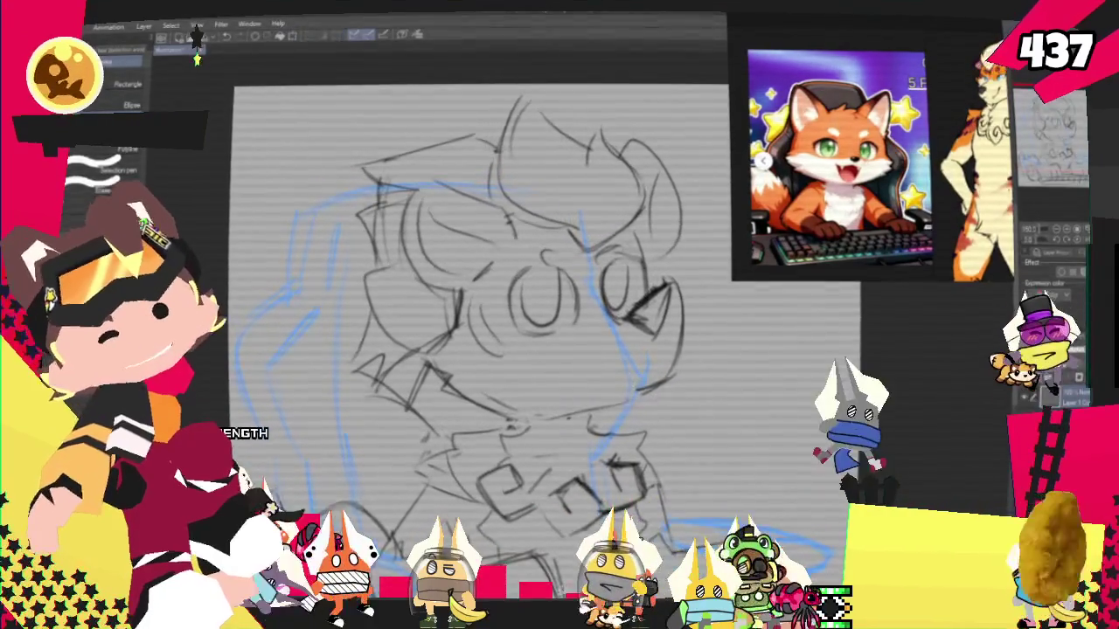
key("p")
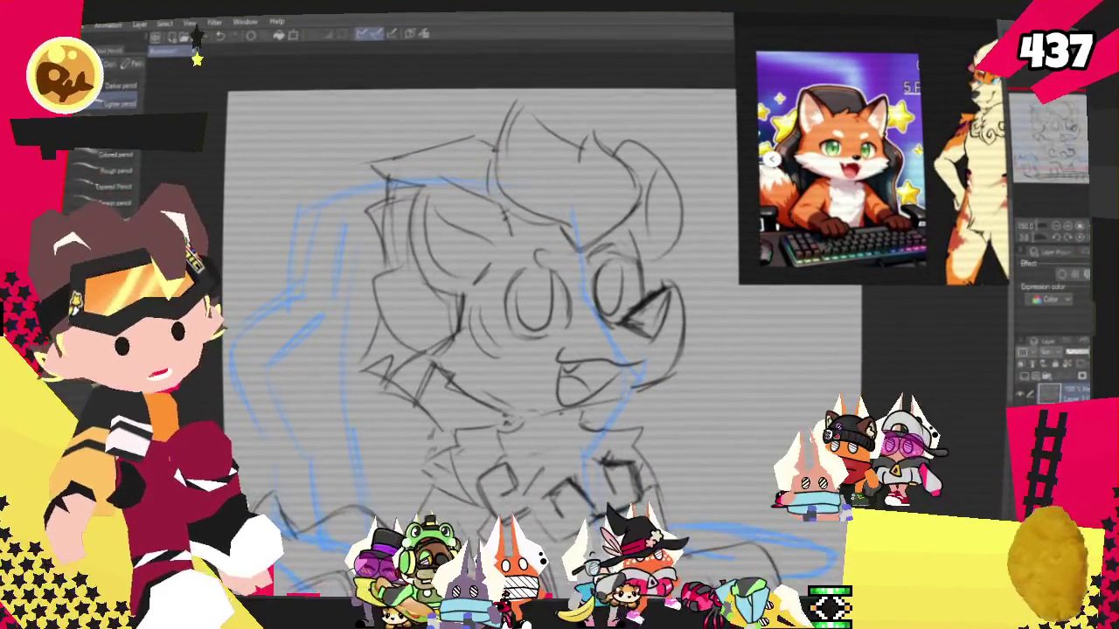
scroll(481, 332, "down", 2)
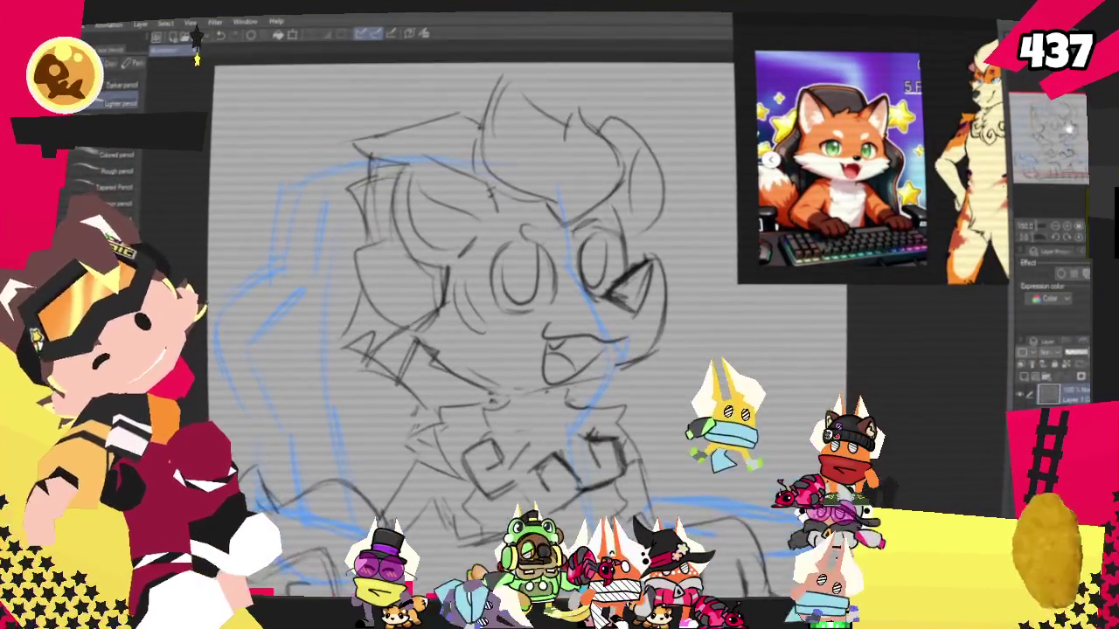
scroll(525, 332, "up", 2)
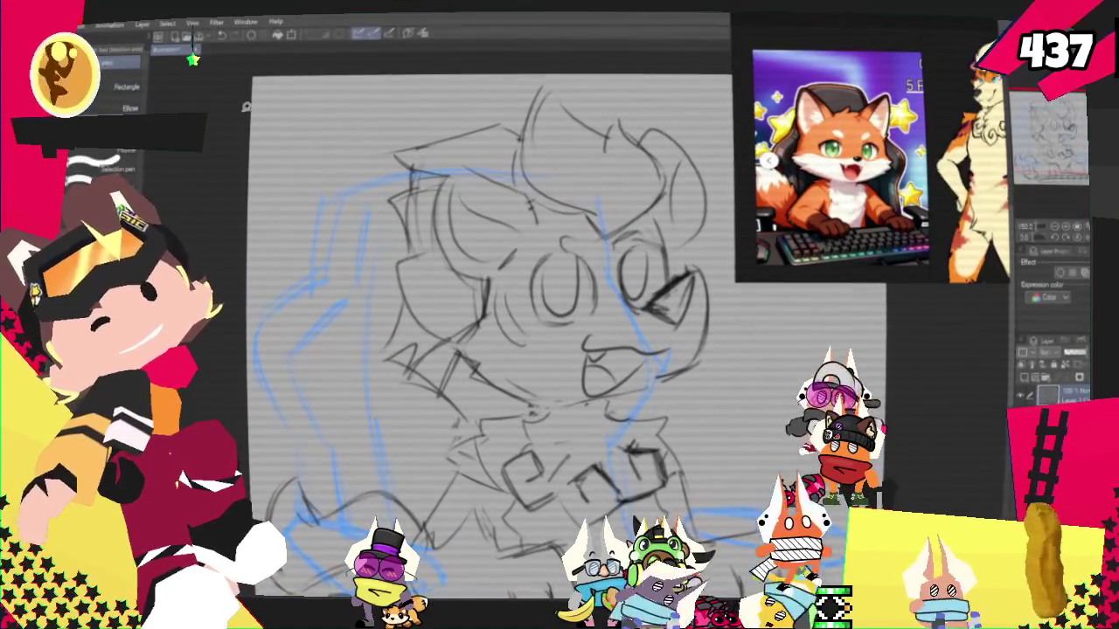
scroll(481, 332, "down", 2)
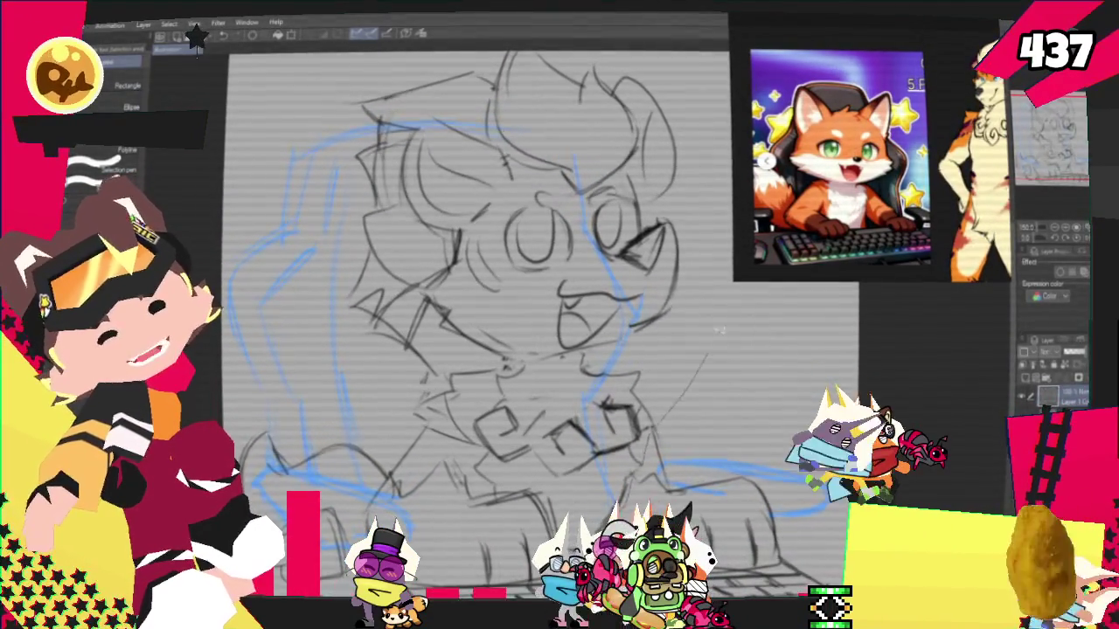
scroll(480, 332, "up", 2)
scroll(481, 333, "up", 1)
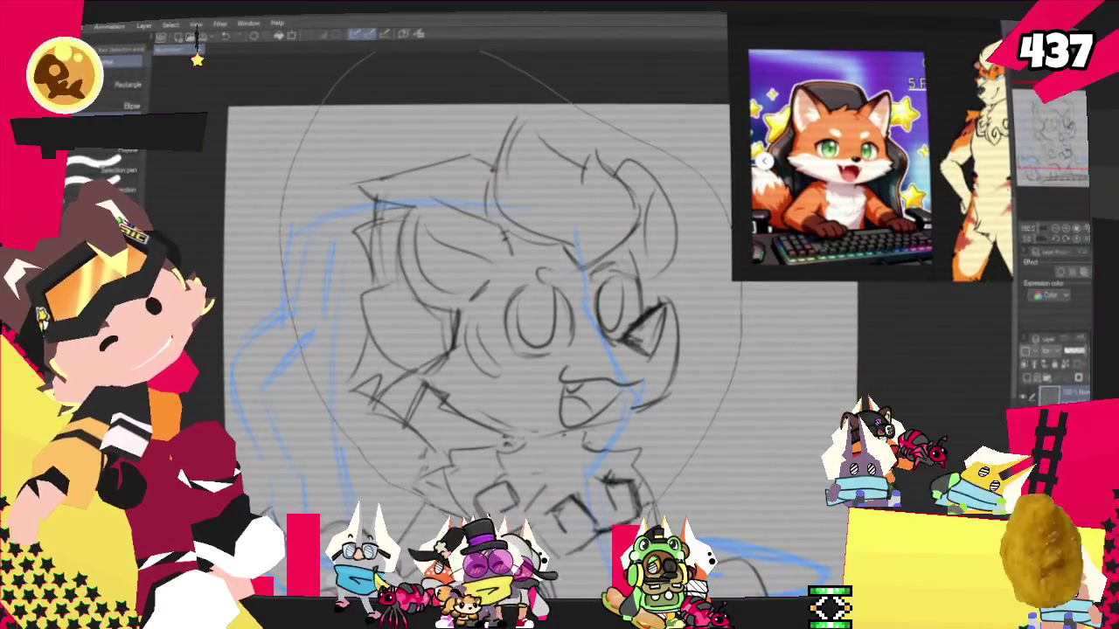
Rescale the circled head selection with the Object tool's Scale/Rotate handles and apply it
scroll(480, 333, "down", 1)
left_click_drag(480, 332, 546, 363)
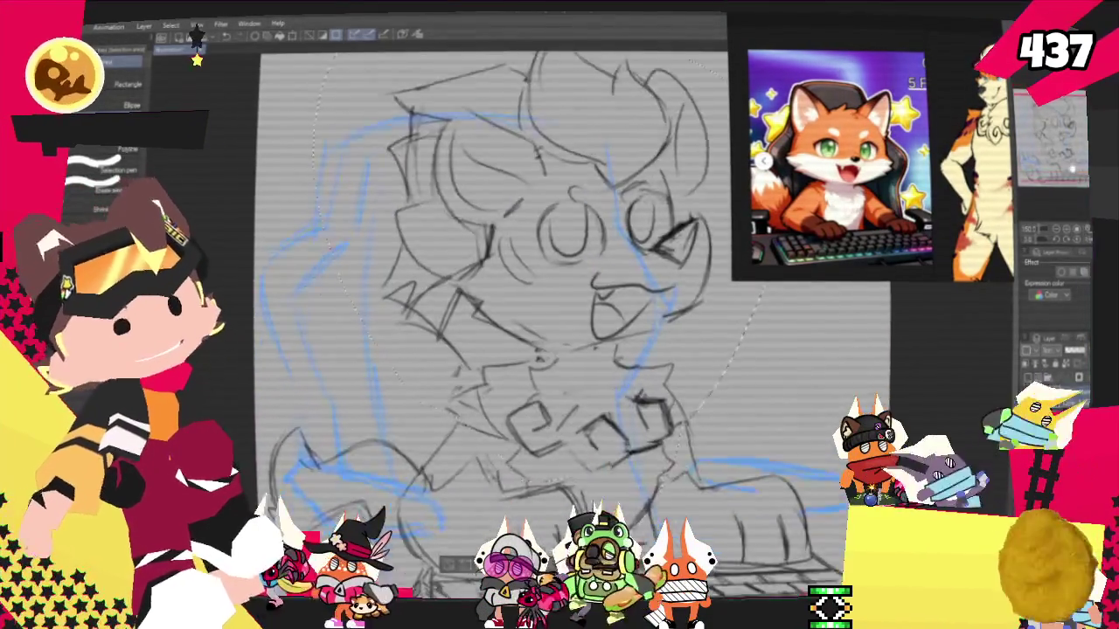
key("o")
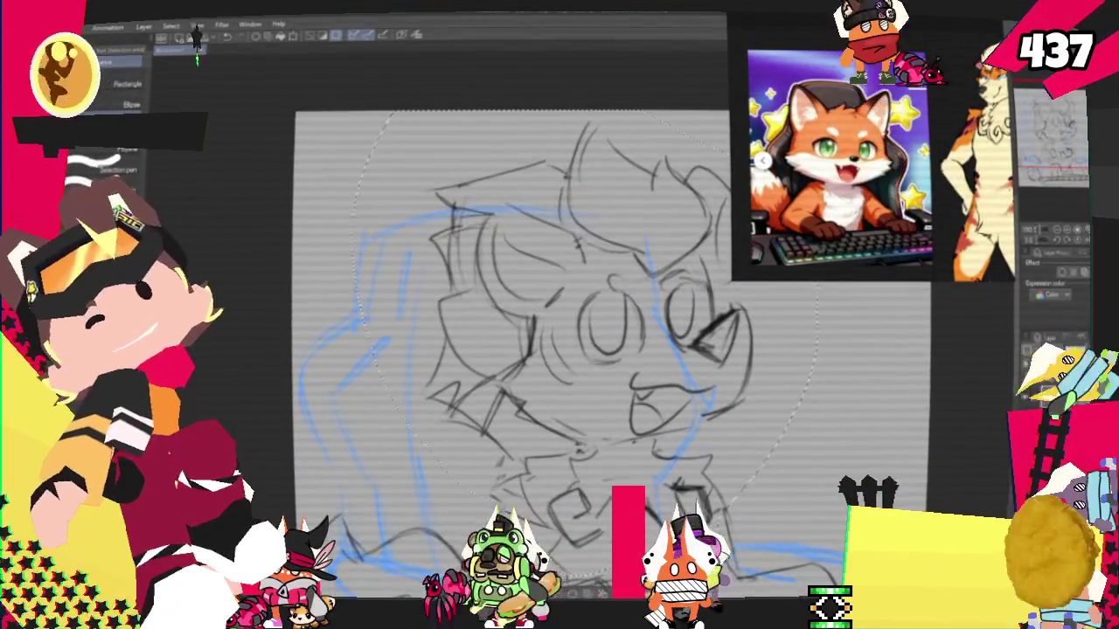
right_click(628, 302)
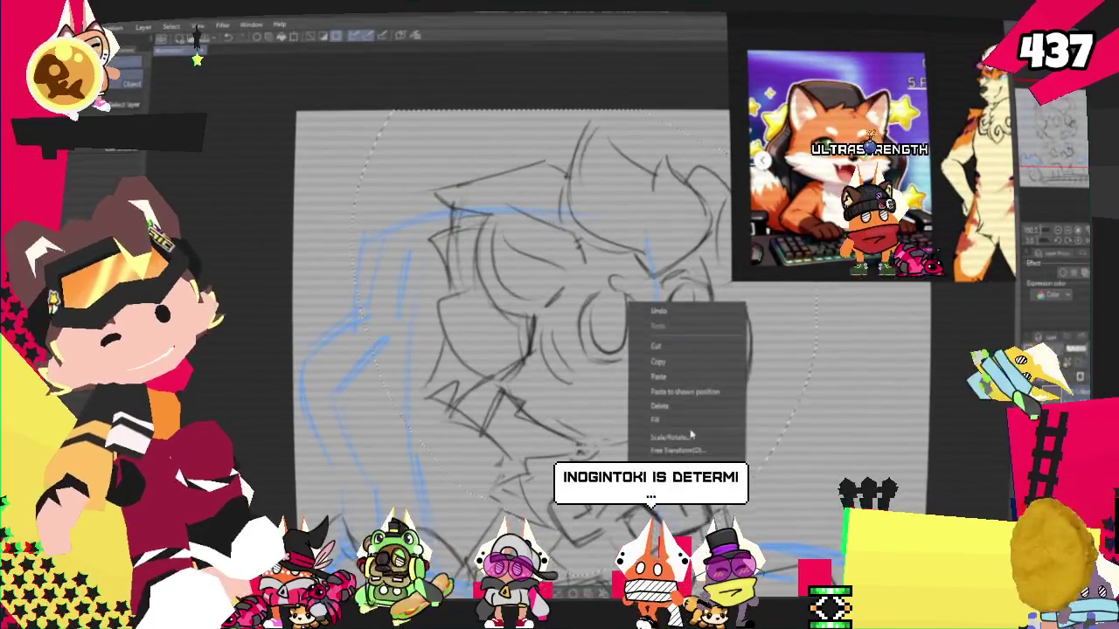
left_click_drag(489, 350, 434, 401)
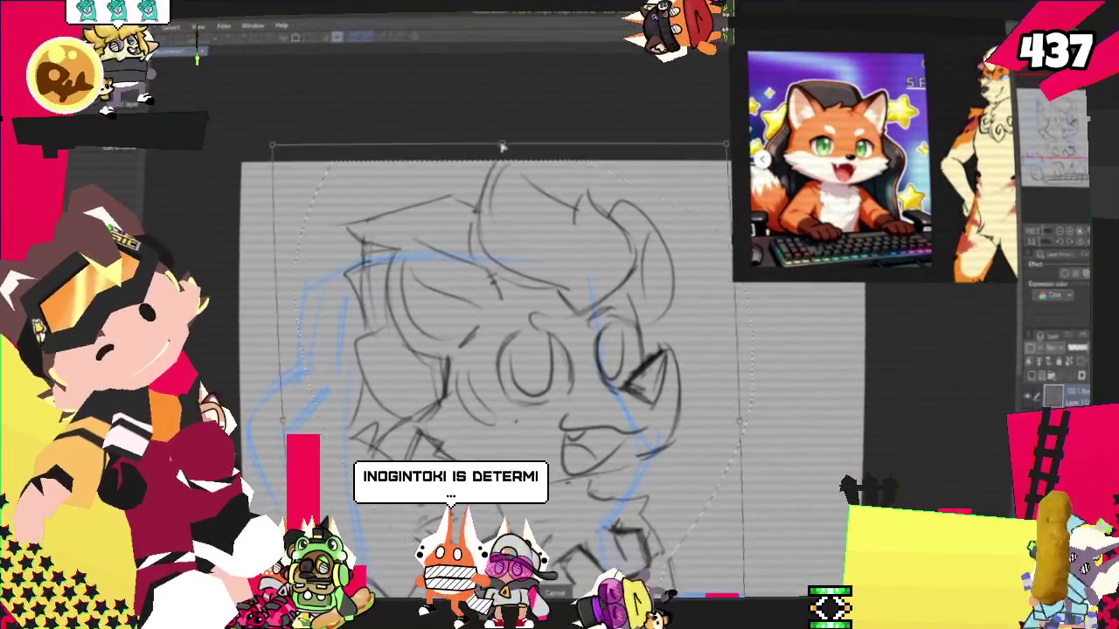
mouse_move(540, 380)
left_mouse_down()
mouse_move(522, 358)
mouse_move(563, 302)
left_mouse_up()
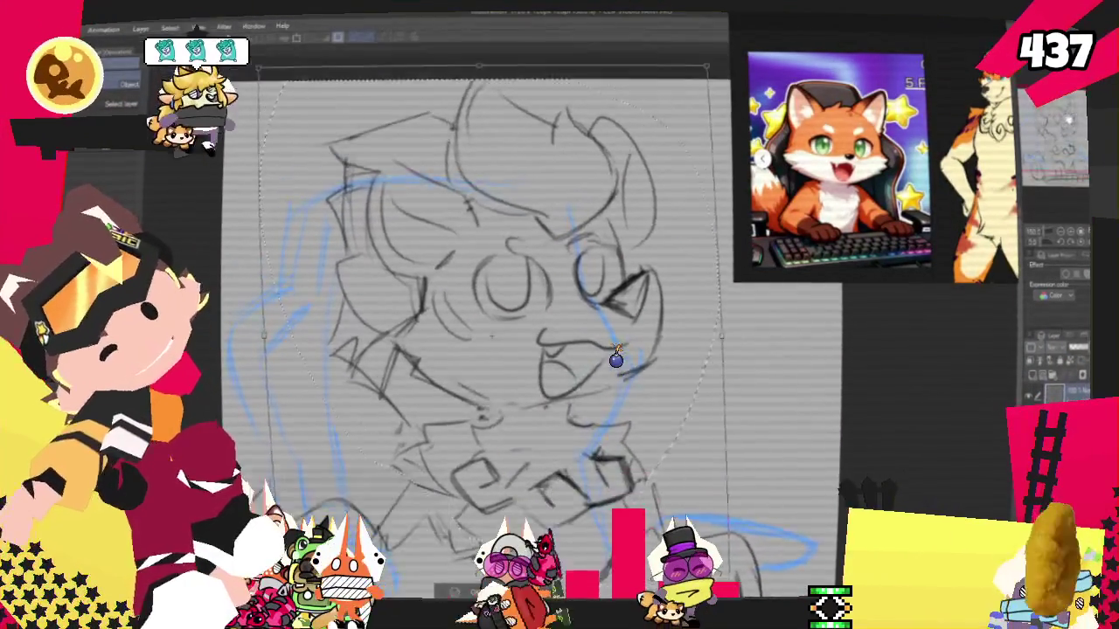
left_click_drag(532, 90, 535, 95)
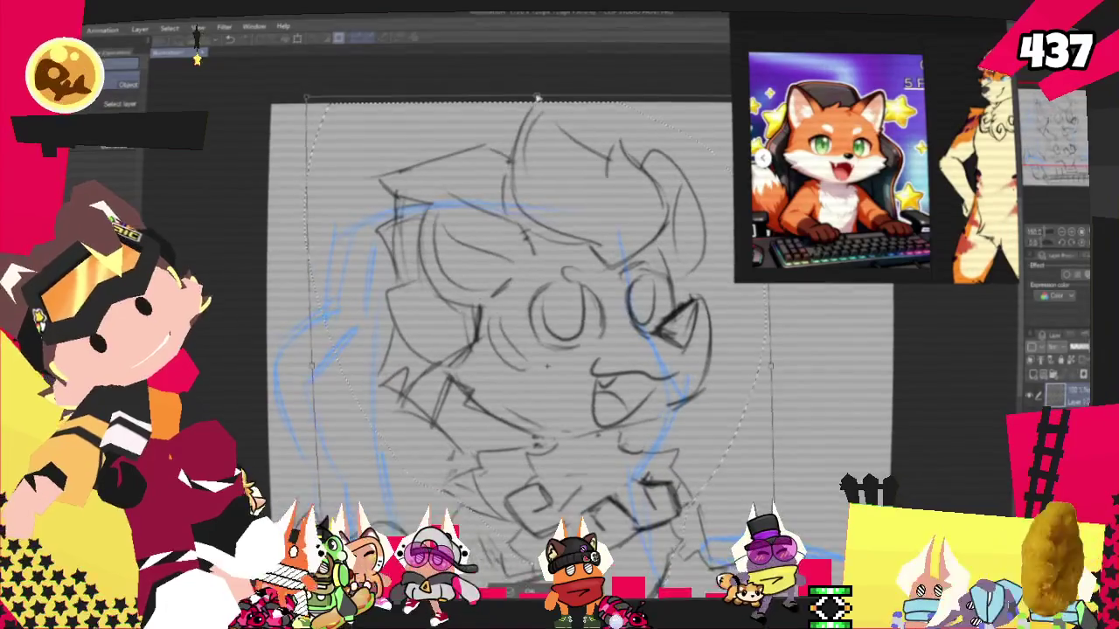
left_click_drag(541, 367, 560, 310)
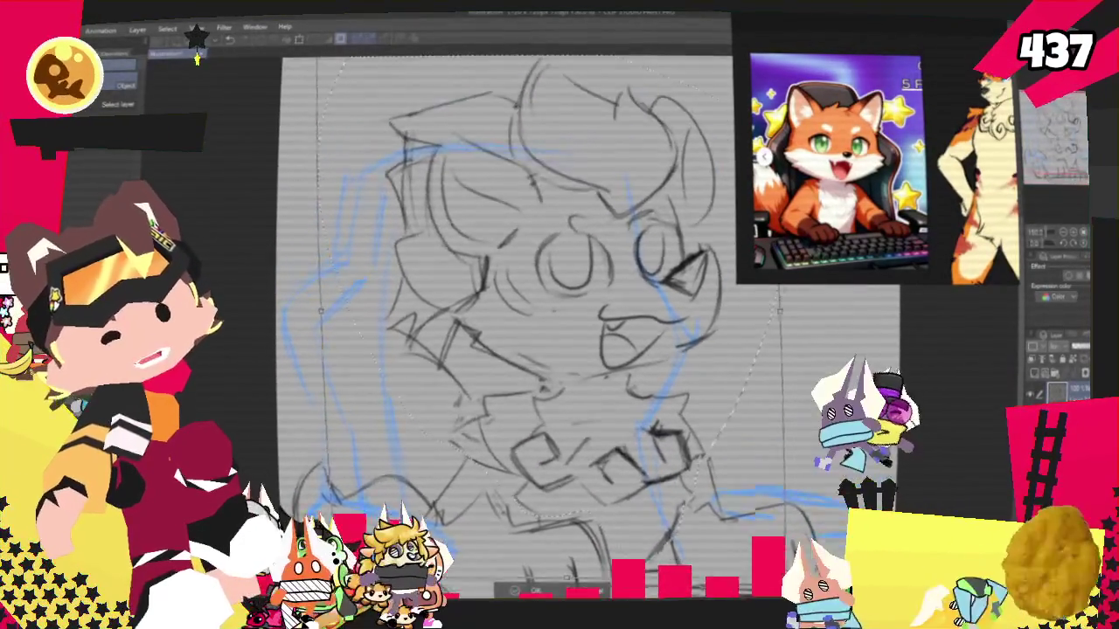
left_click_drag(559, 262, 546, 317)
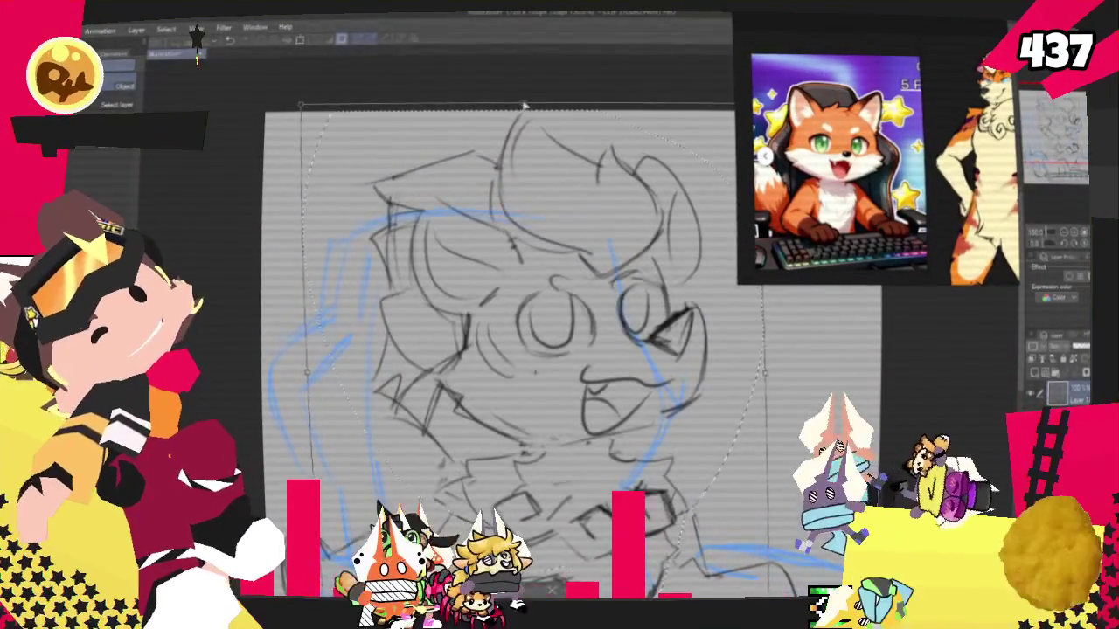
key("Return")
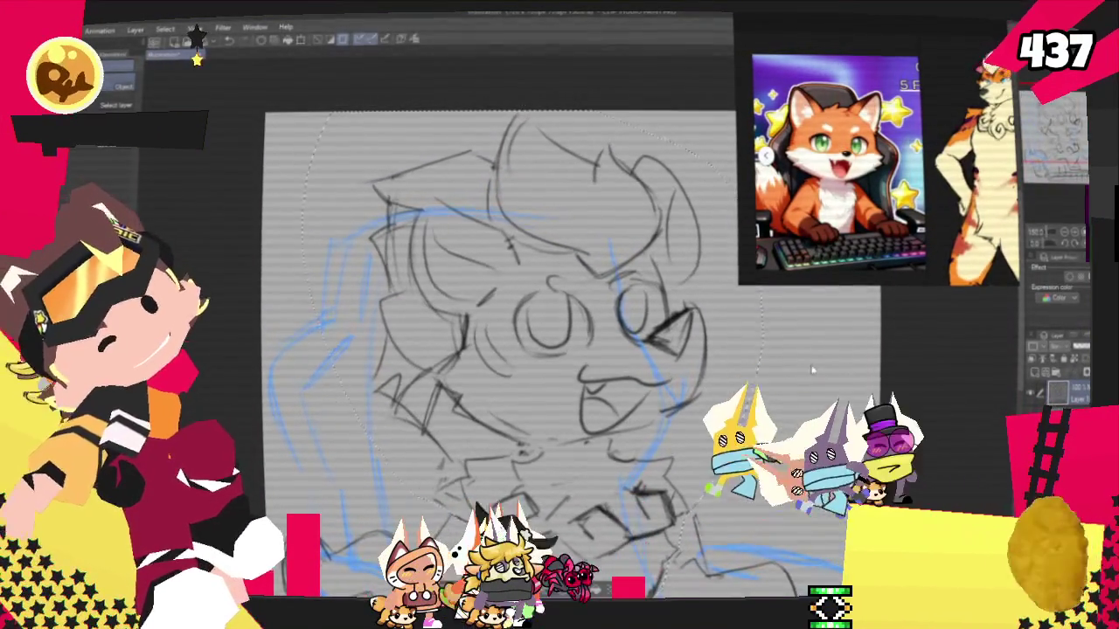
key("ctrl+plus")
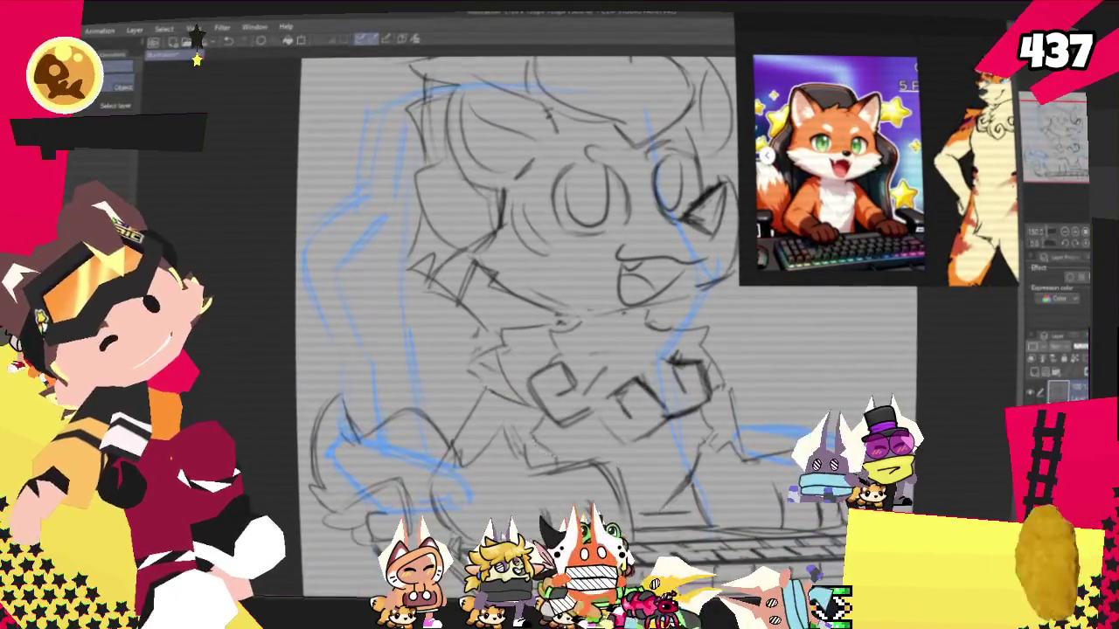
key("ctrl+minus")
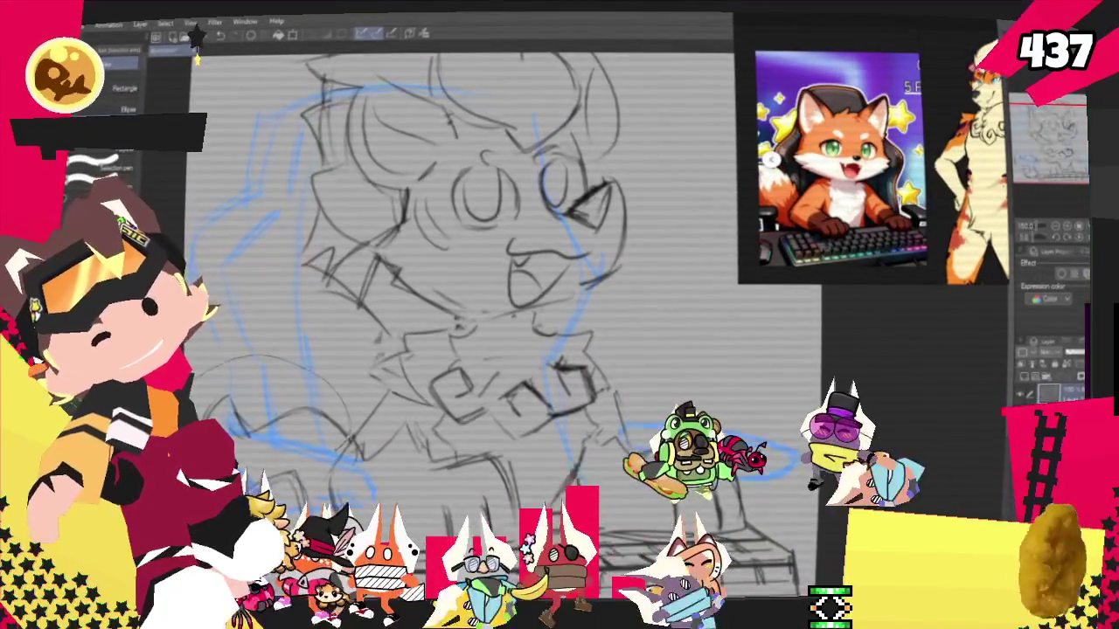
Scroll down to bring the keyboard area and the chair's lower left into view
scroll(463, 305, "down", 2)
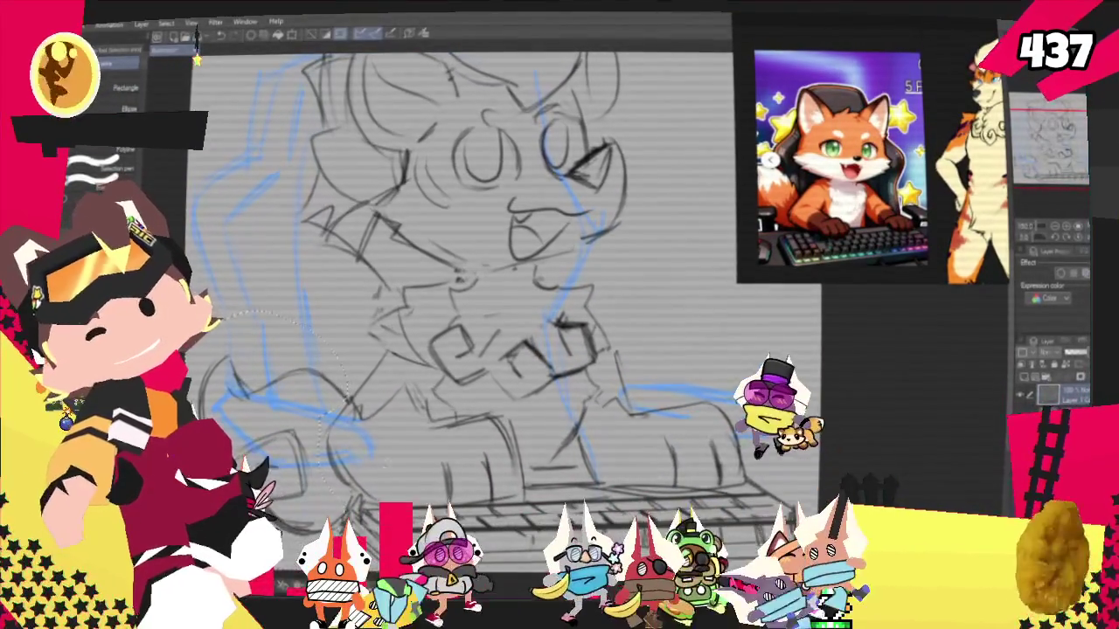
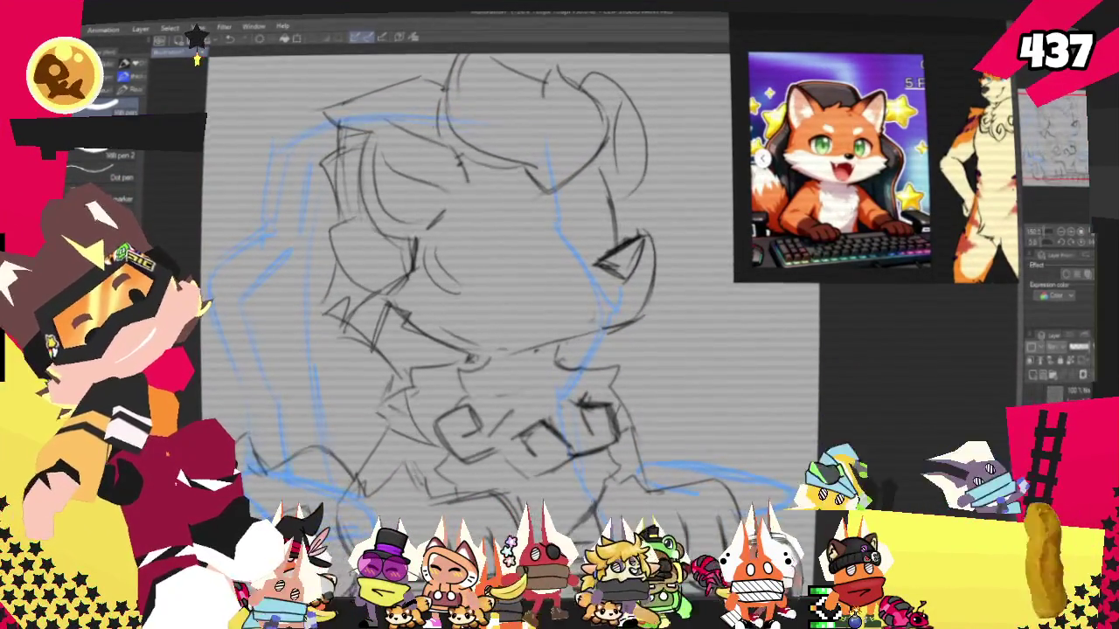
Pencil two round goggle lenses side by side on the fox's face, then zoom in
left_click_drag(502, 207, 489, 210)
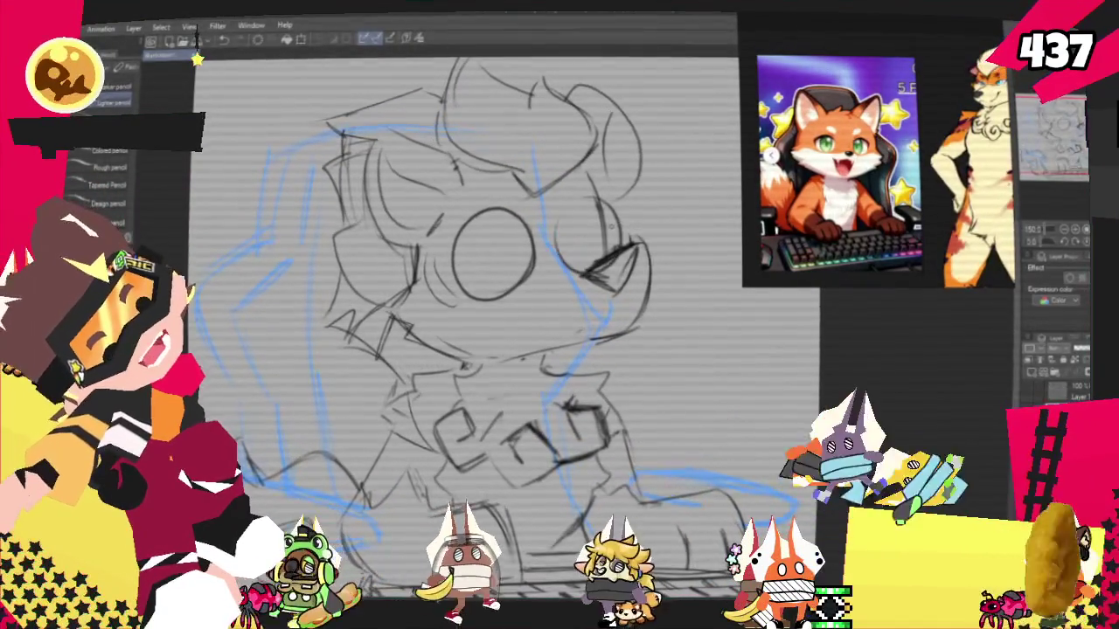
left_click_drag(594, 205, 585, 203)
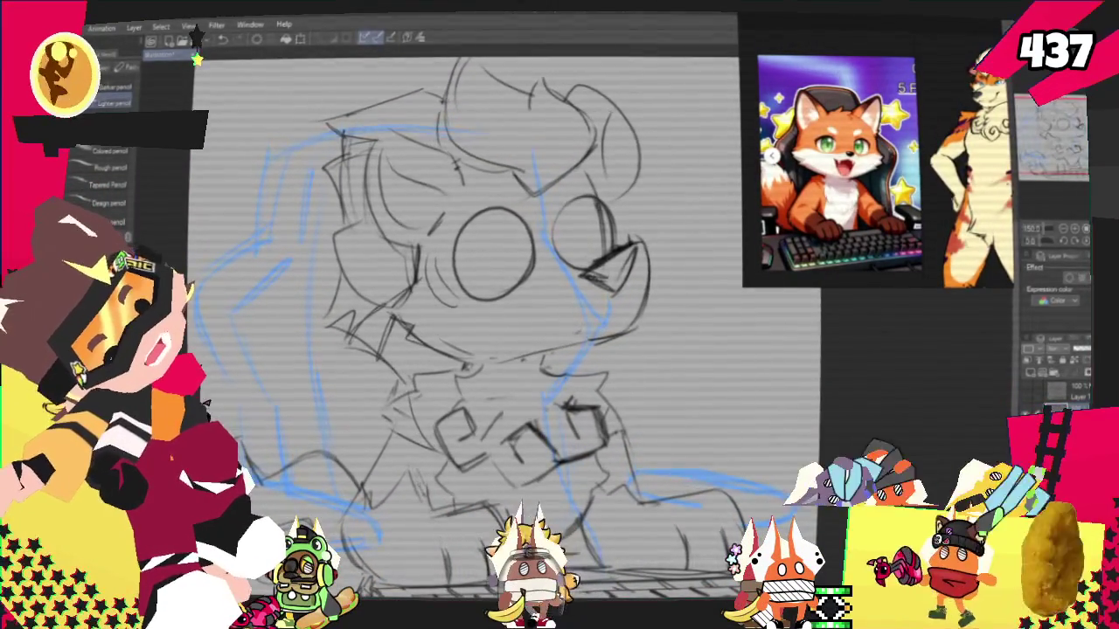
key("p")
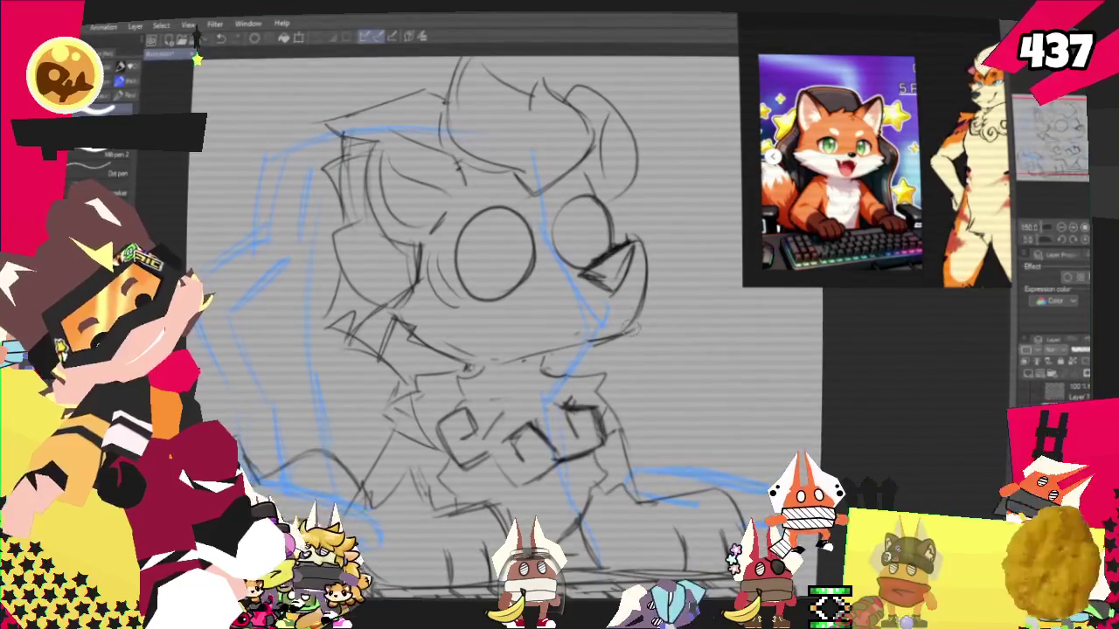
scroll(480, 332, "up", 2)
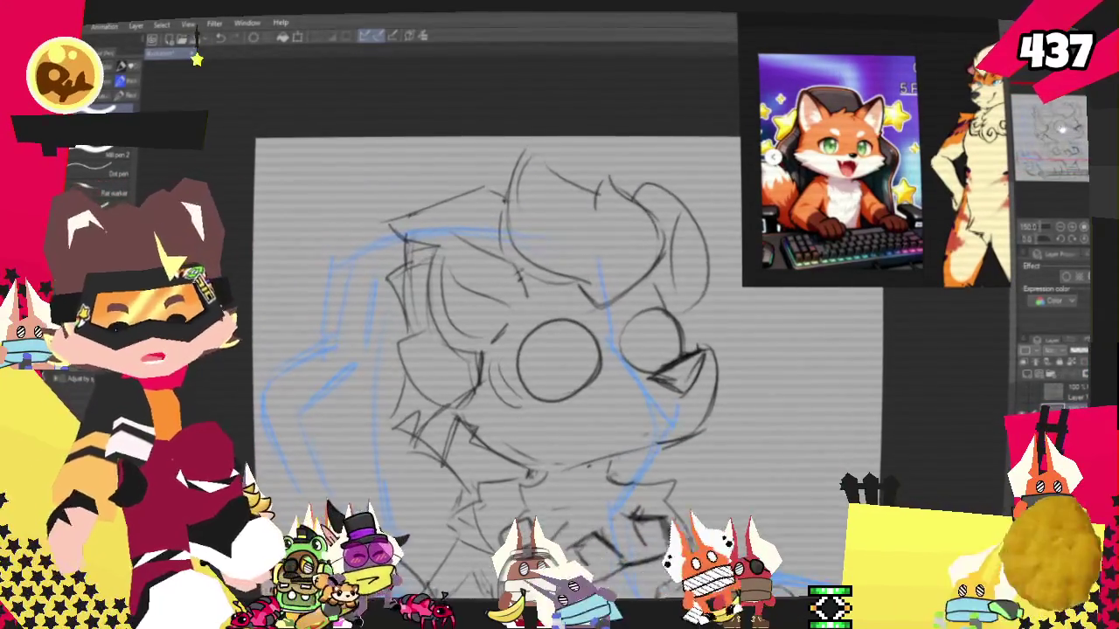
scroll(481, 332, "up", 2)
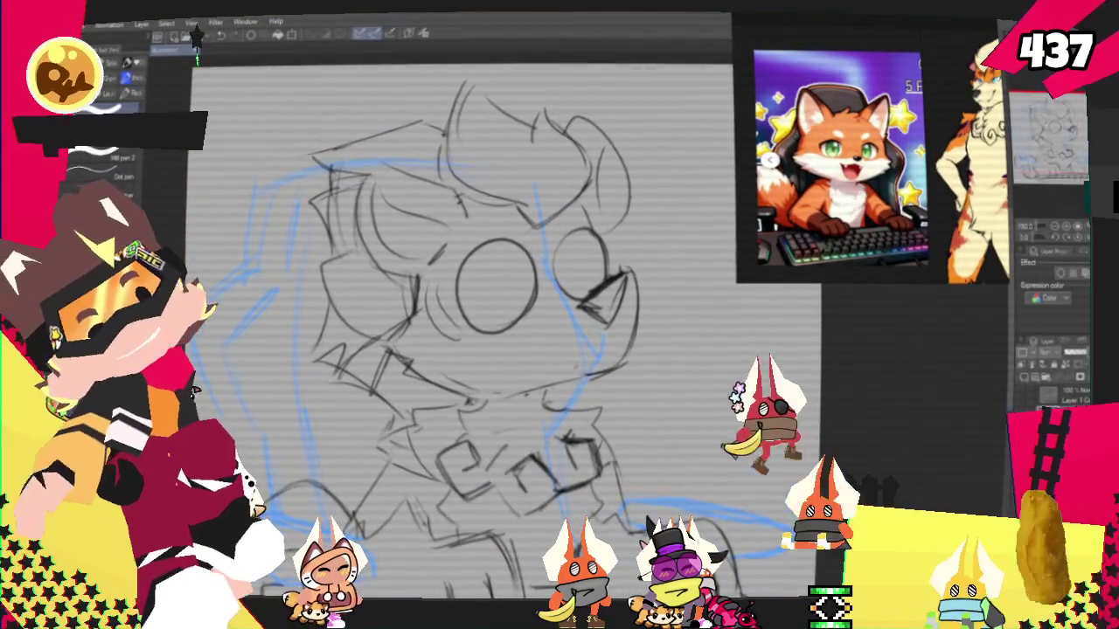
key("p")
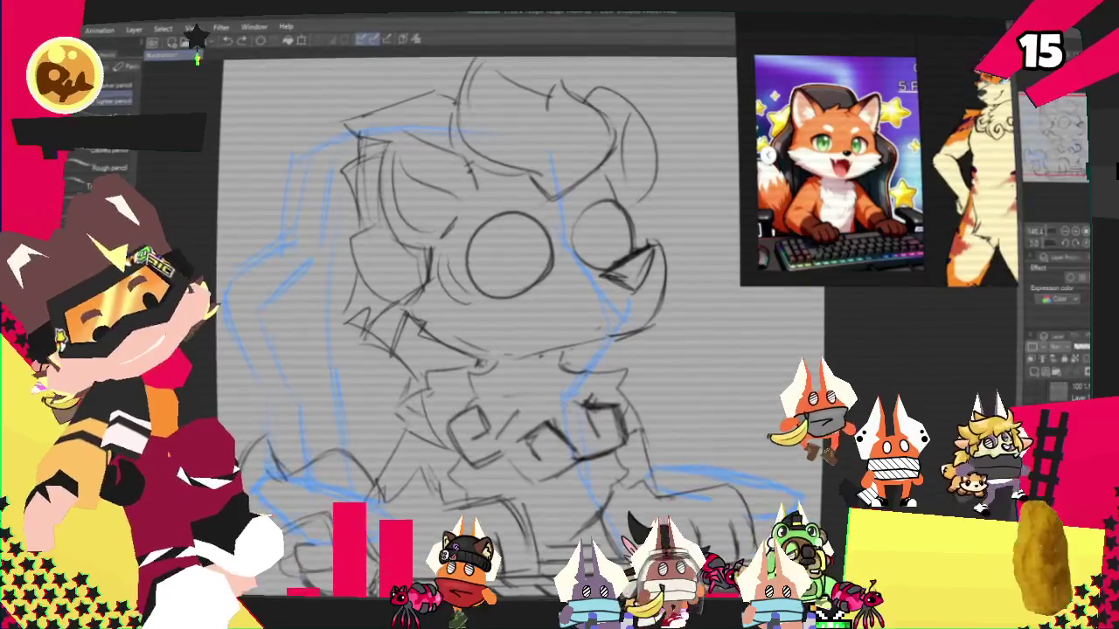
Undo the right-hand goggle lens and begin the curve of the outstretched paw
key("p")
key("ctrl+z")
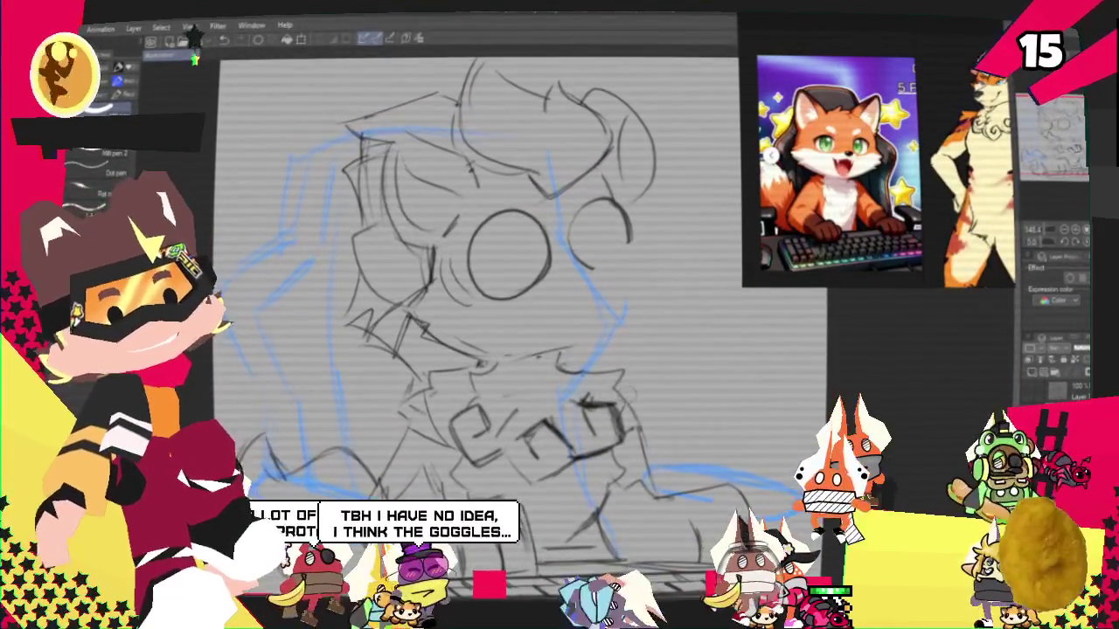
key("p")
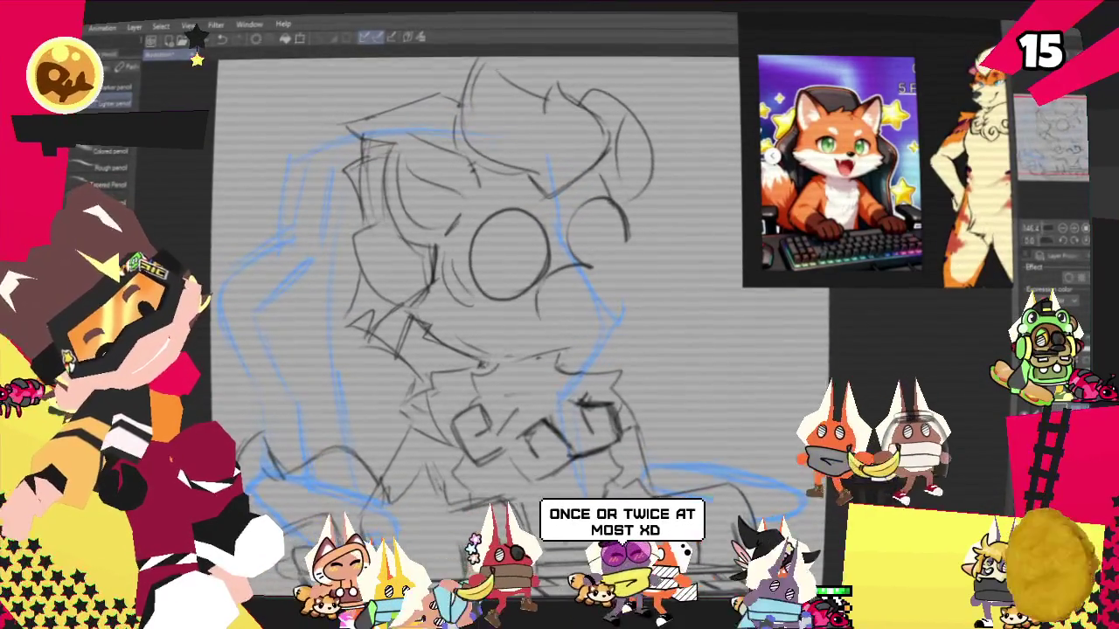
left_click_drag(560, 278, 564, 325)
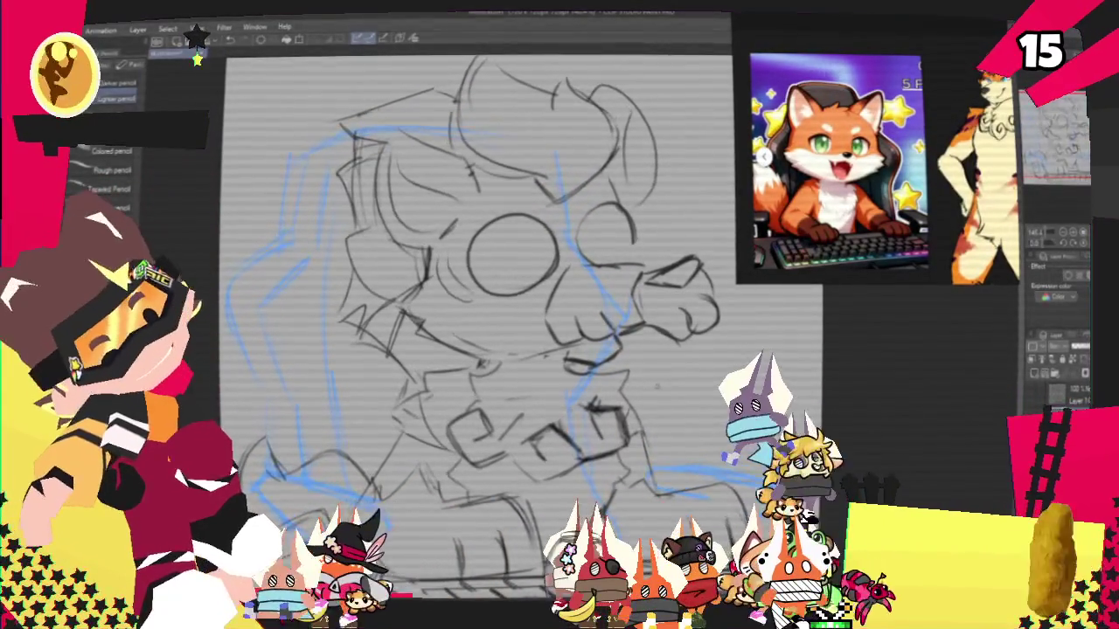
Pan the canvas right over the outstretched paw sketch
scroll(472, 324, "right", 3)
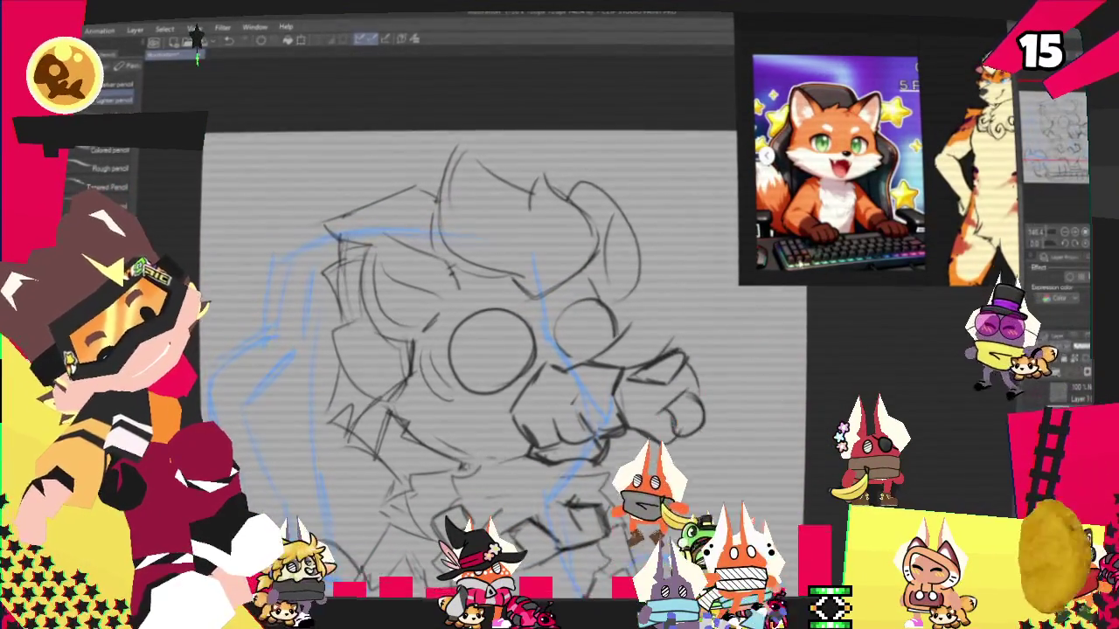
Pan the canvas down to keep working on the paw
scroll(472, 349, "down", 3)
Scroll the view up and back down over the head-and-paw sketch
scroll(472, 350, "up", 2)
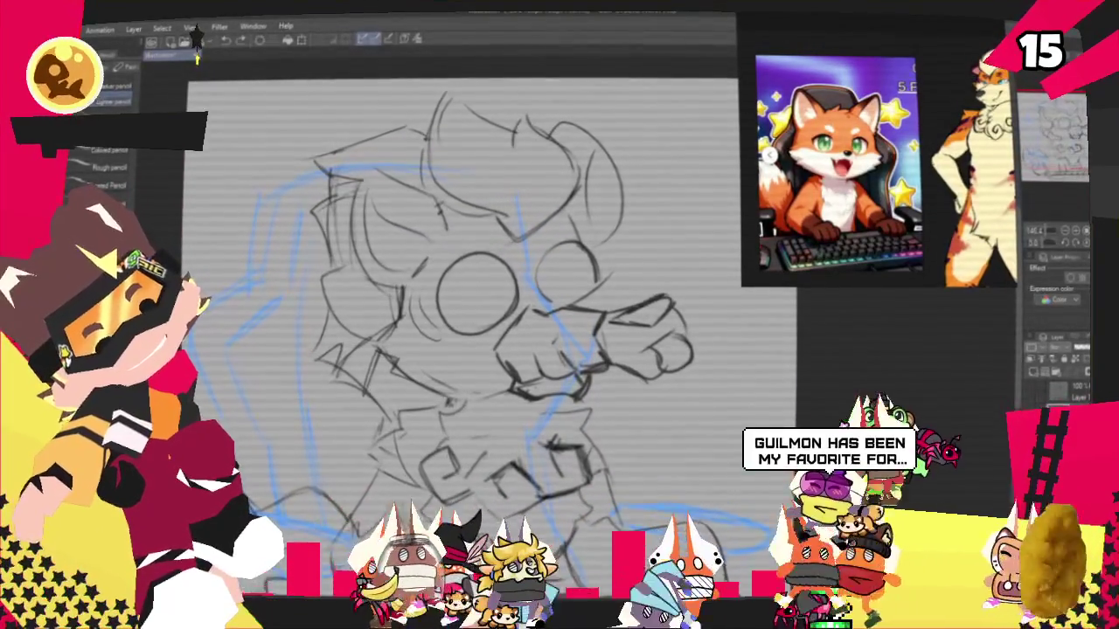
scroll(472, 332, "down", 2)
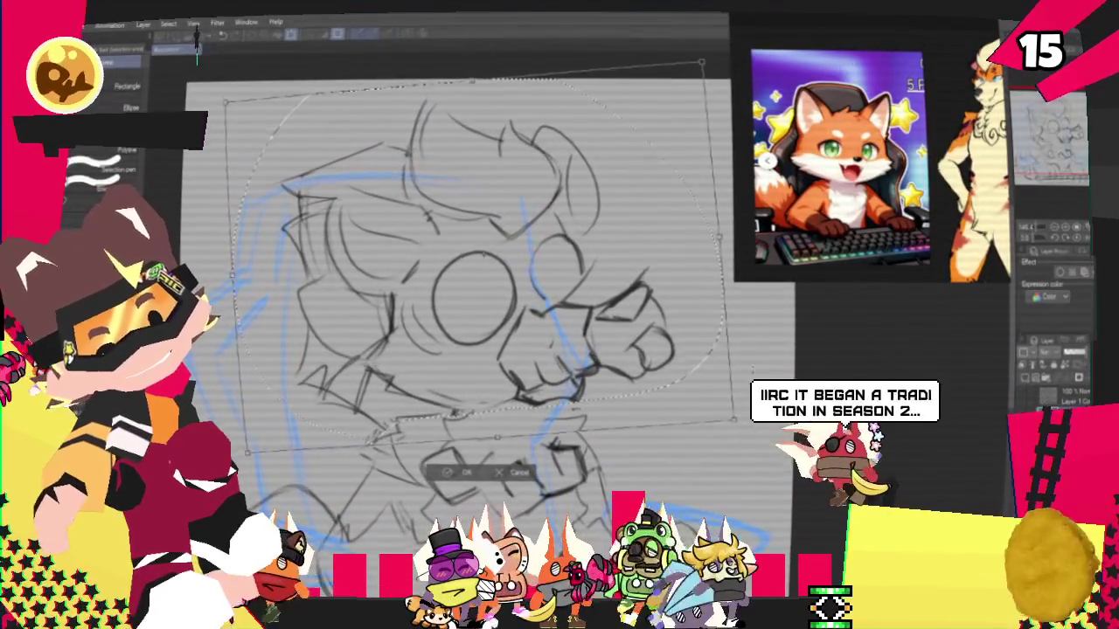
Scale the head-and-paw sketch up, shift it right, and commit the transform
key("Return")
mouse_move(450, 275)
left_mouse_down()
mouse_move(513, 270)
mouse_move(529, 284)
left_mouse_up()
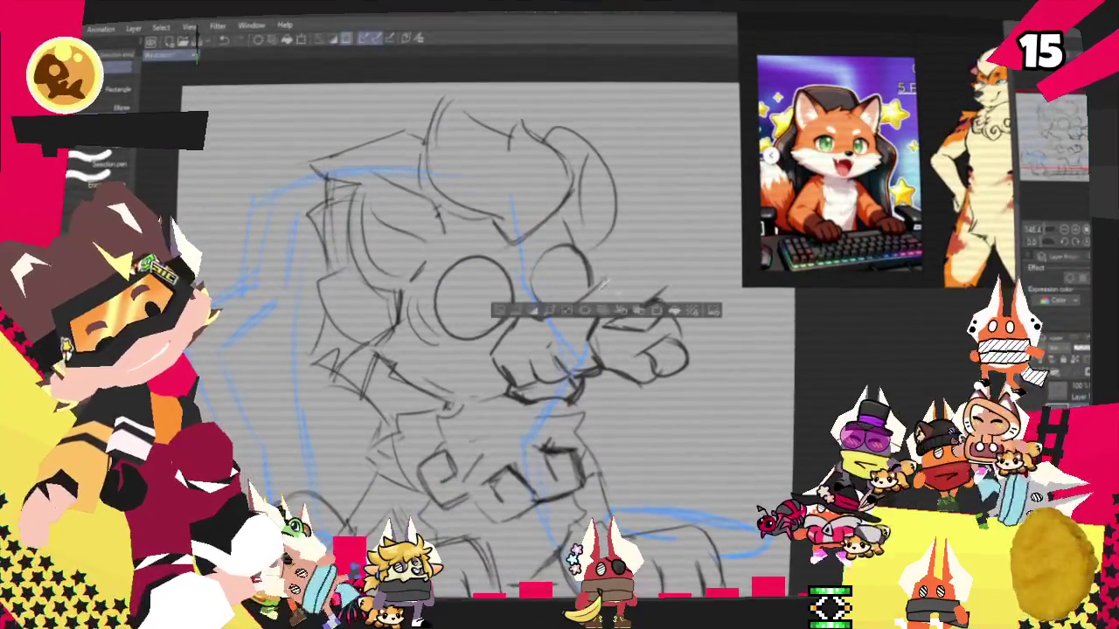
key("p")
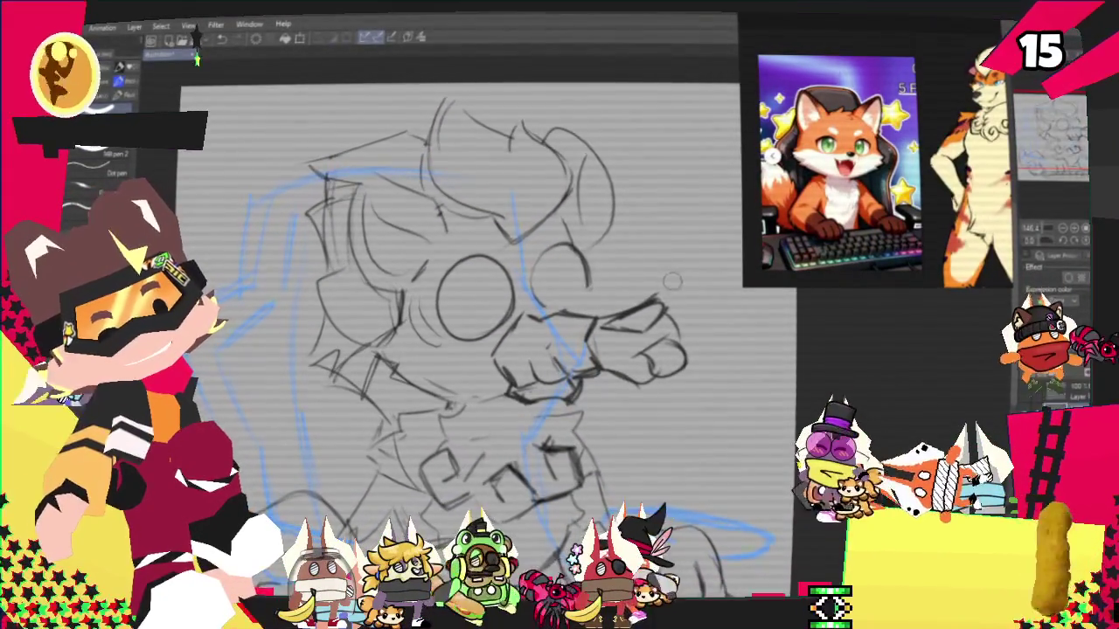
Nudge the selected right eye strokes slightly down and confirm
key("p")
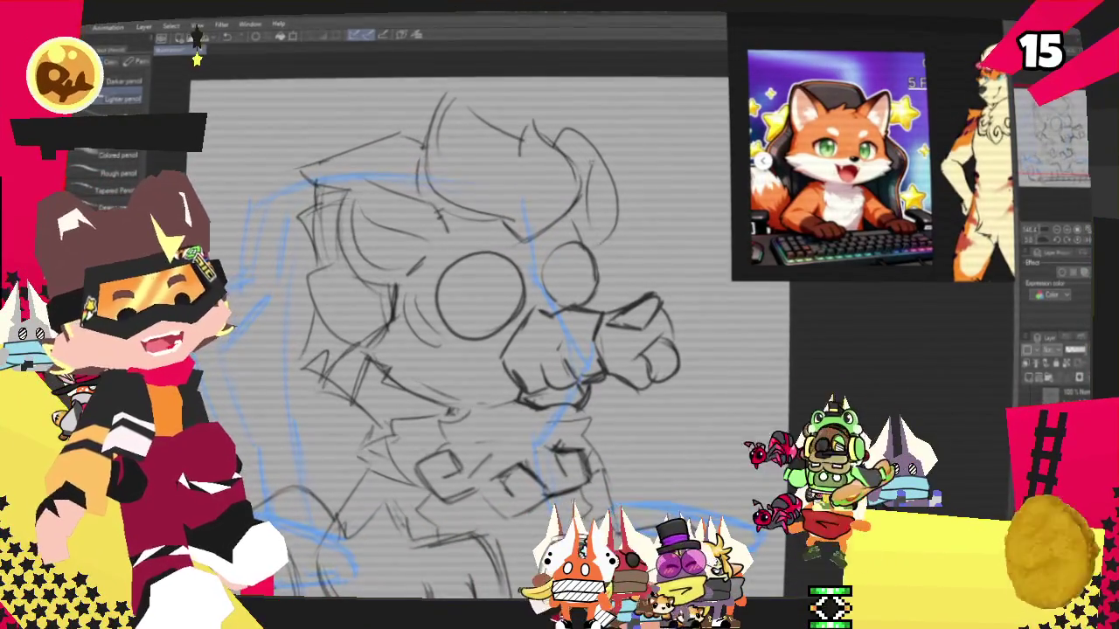
left_click_drag(476, 288, 437, 310)
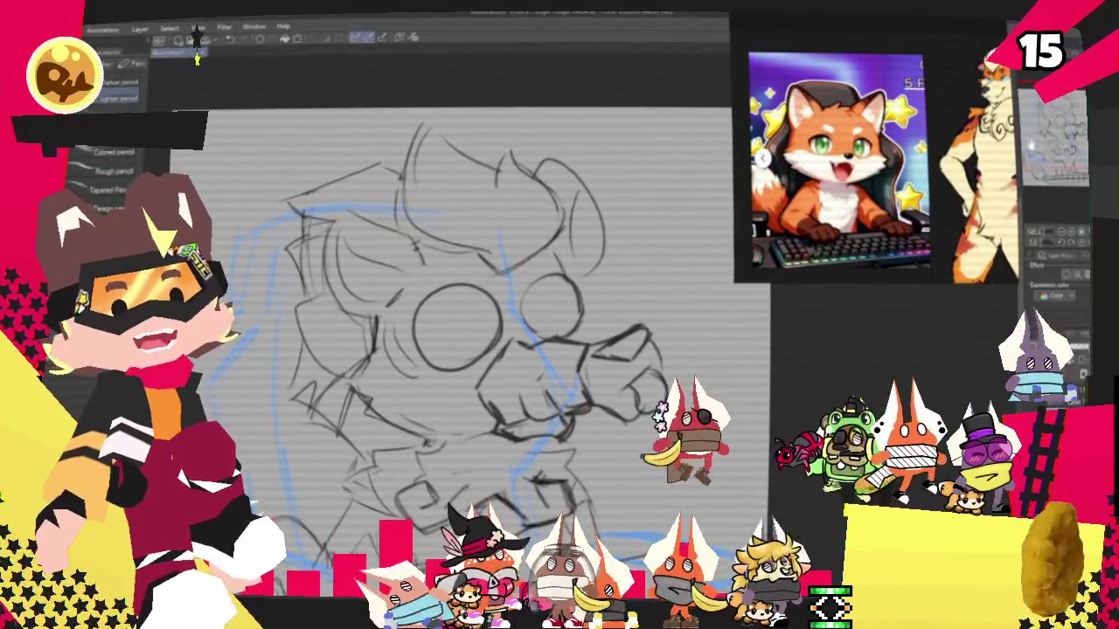
scroll(463, 349, "up", 1)
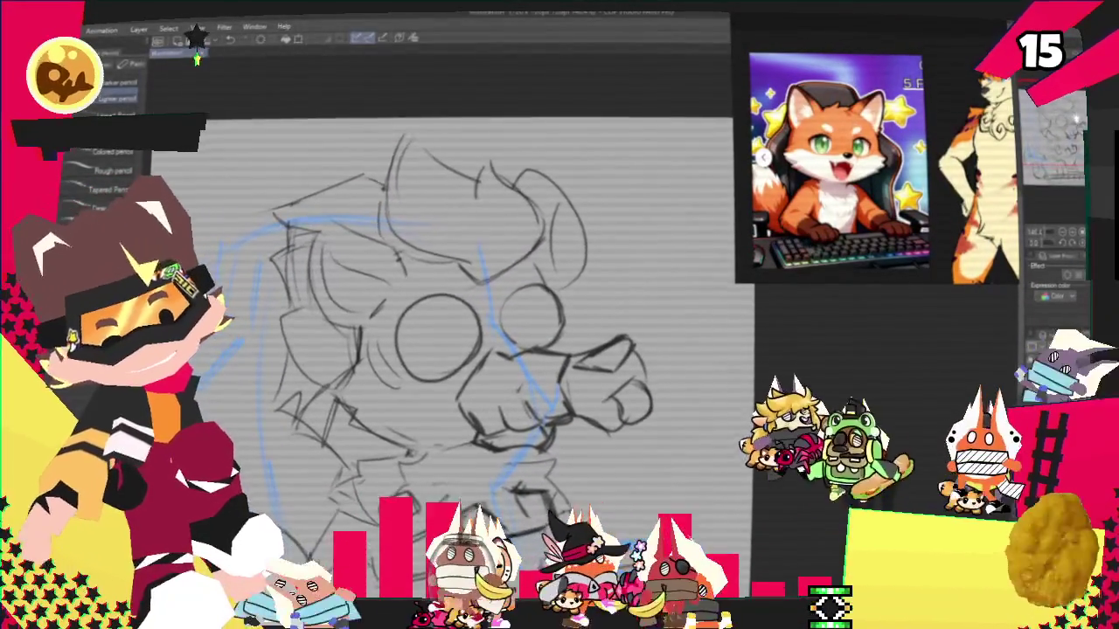
scroll(463, 349, "down", 1)
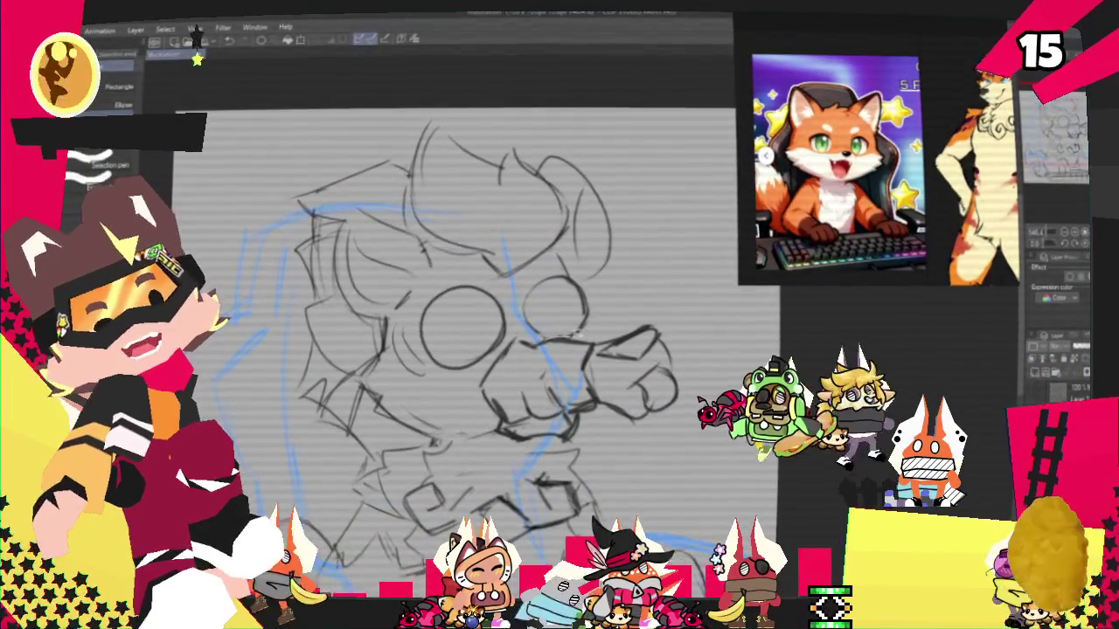
key("ctrl+t")
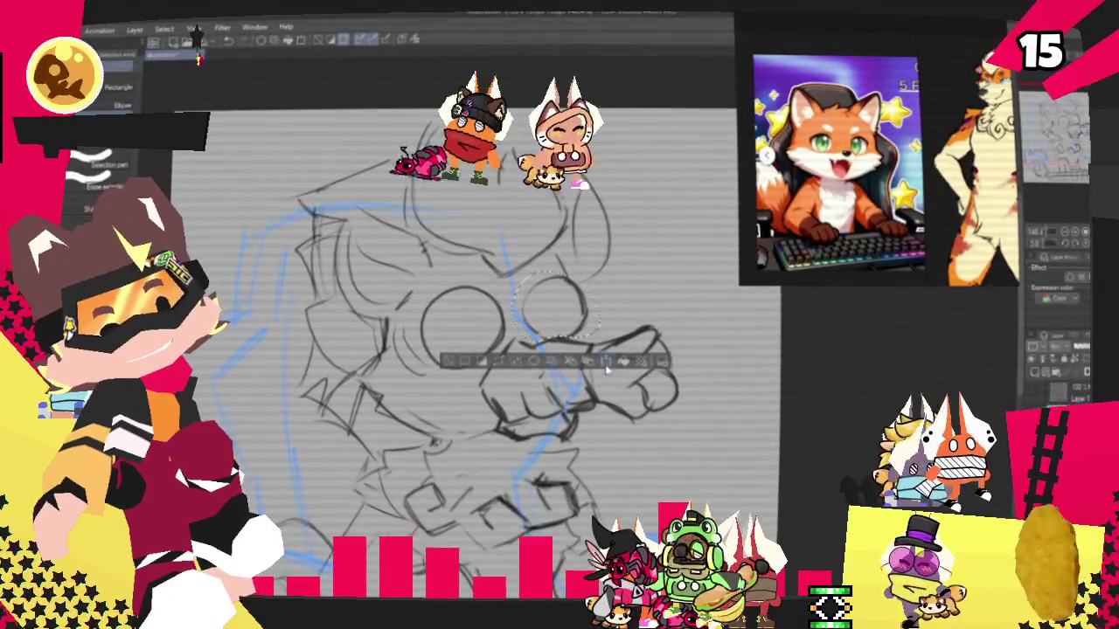
key("Down")
key("Down")
key("Down")
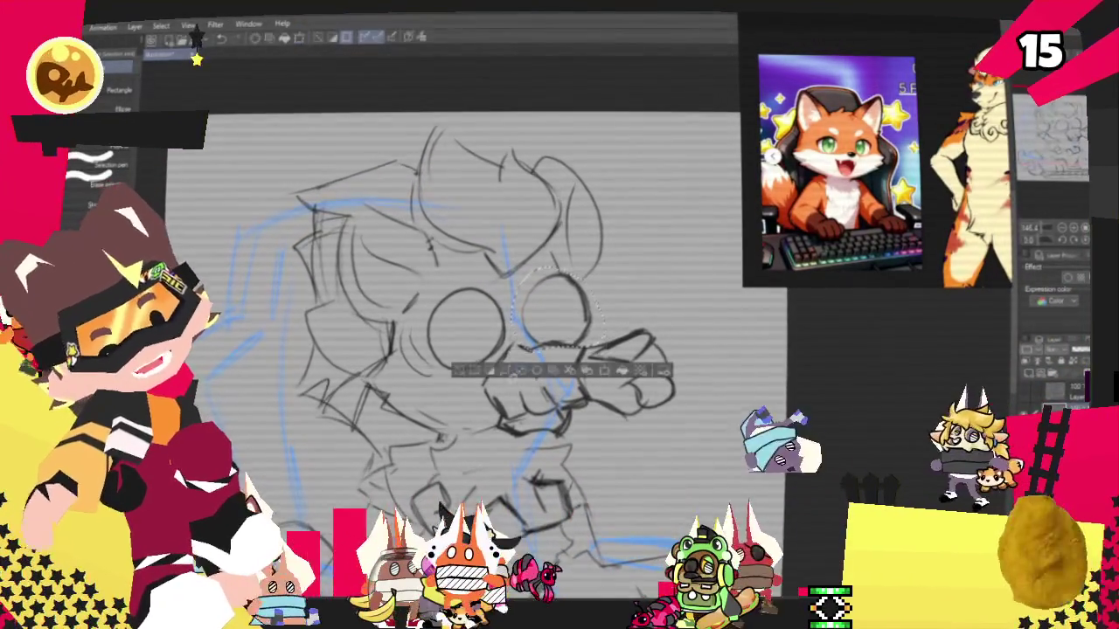
left_click(531, 371)
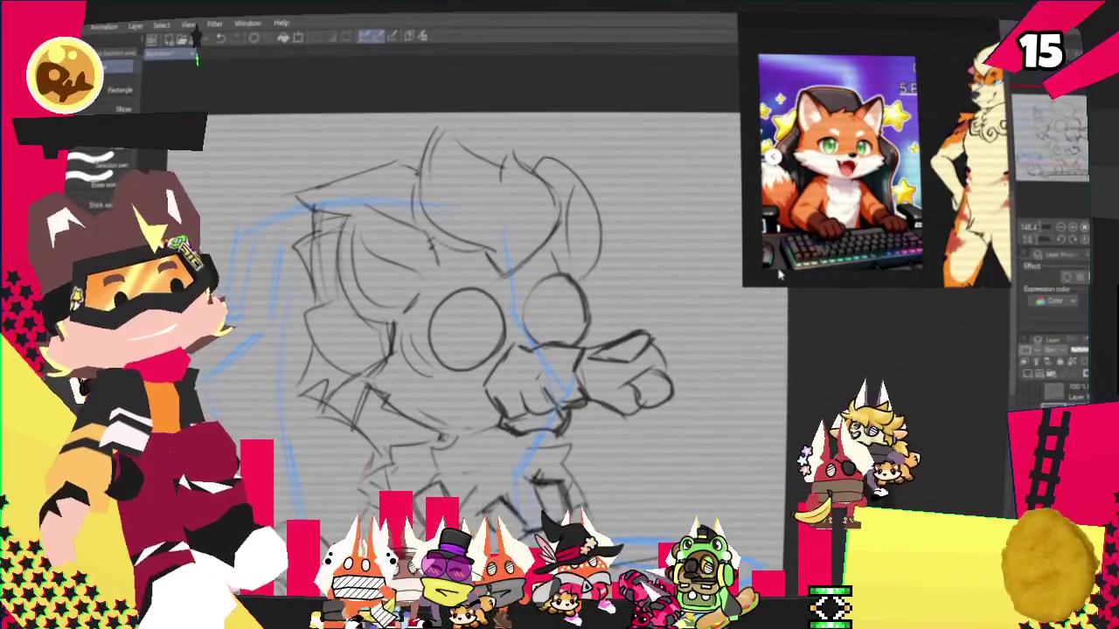
Rotate the lower-left arm sketch clockwise
scroll(437, 332, "down", 3)
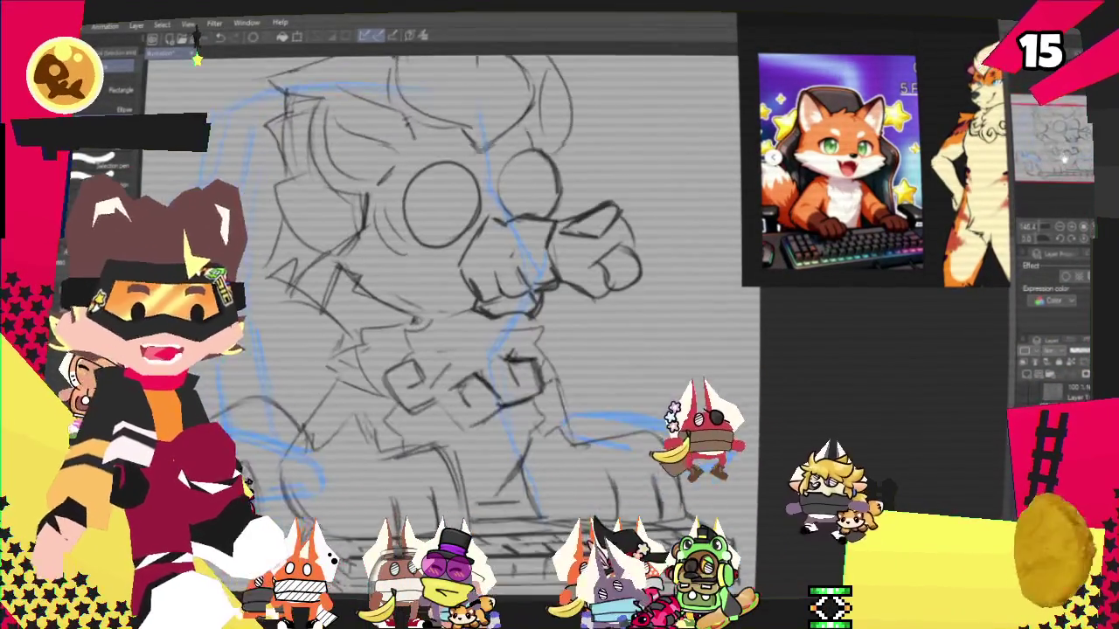
scroll(489, 315, "up", 1)
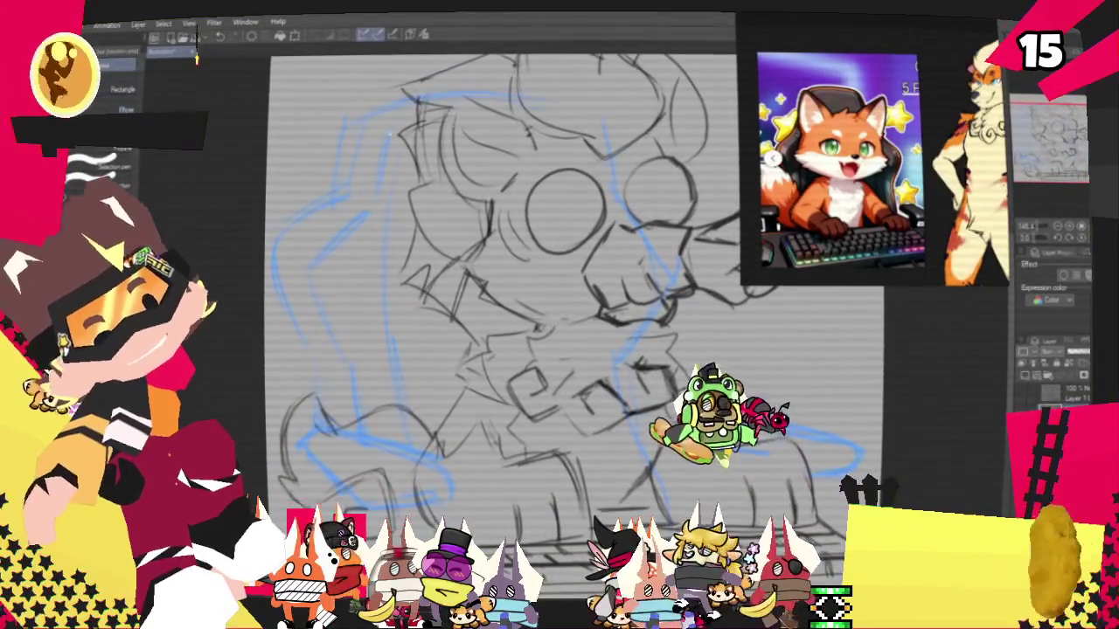
left_click_drag(524, 306, 502, 324)
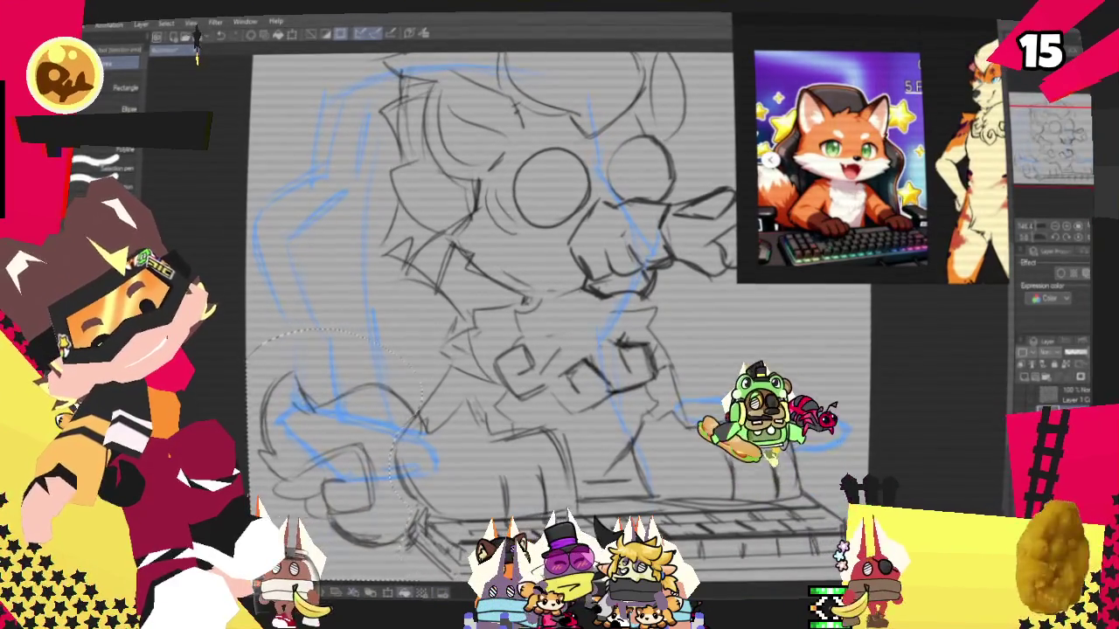
left_click_drag(240, 332, 293, 271)
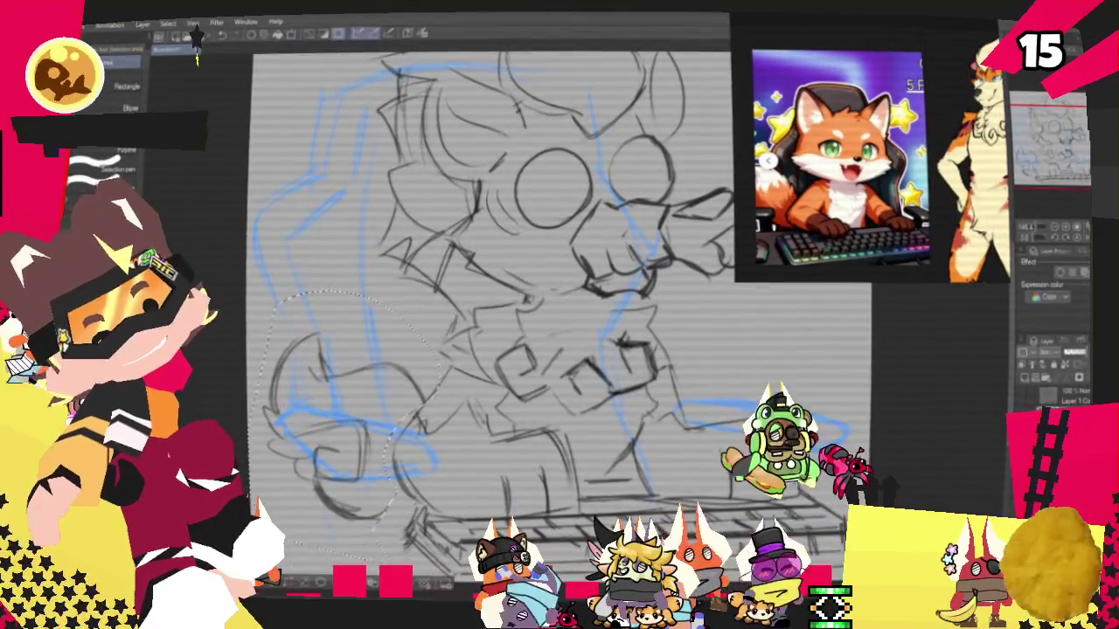
Draw a long diagonal rough line beside the hand and a faint arc around the head
scroll(489, 314, "up", 2)
mouse_move(437, 314)
left_mouse_down()
mouse_move(441, 293)
mouse_move(563, 282)
left_mouse_up()
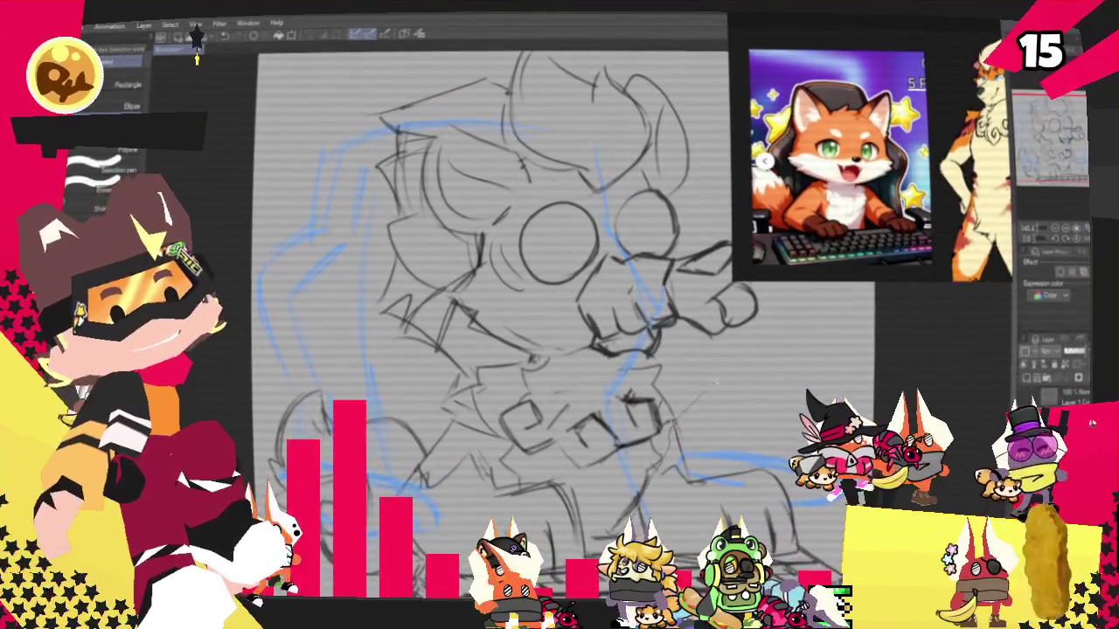
left_click_drag(791, 287, 699, 392)
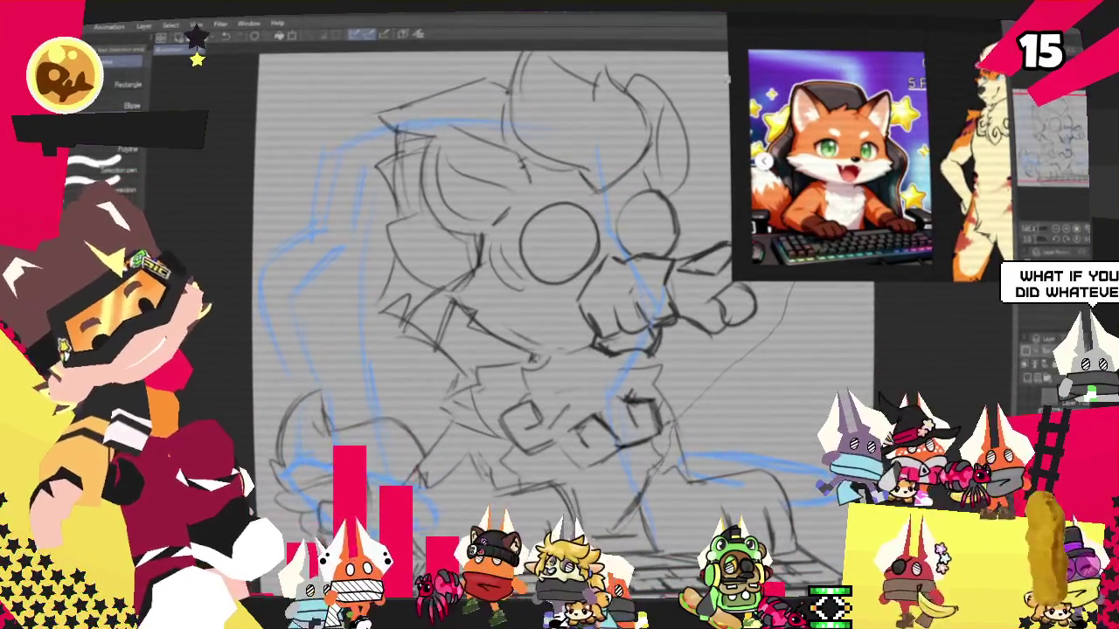
mouse_move(490, 79)
left_mouse_down()
mouse_move(341, 262)
mouse_move(787, 293)
left_mouse_up()
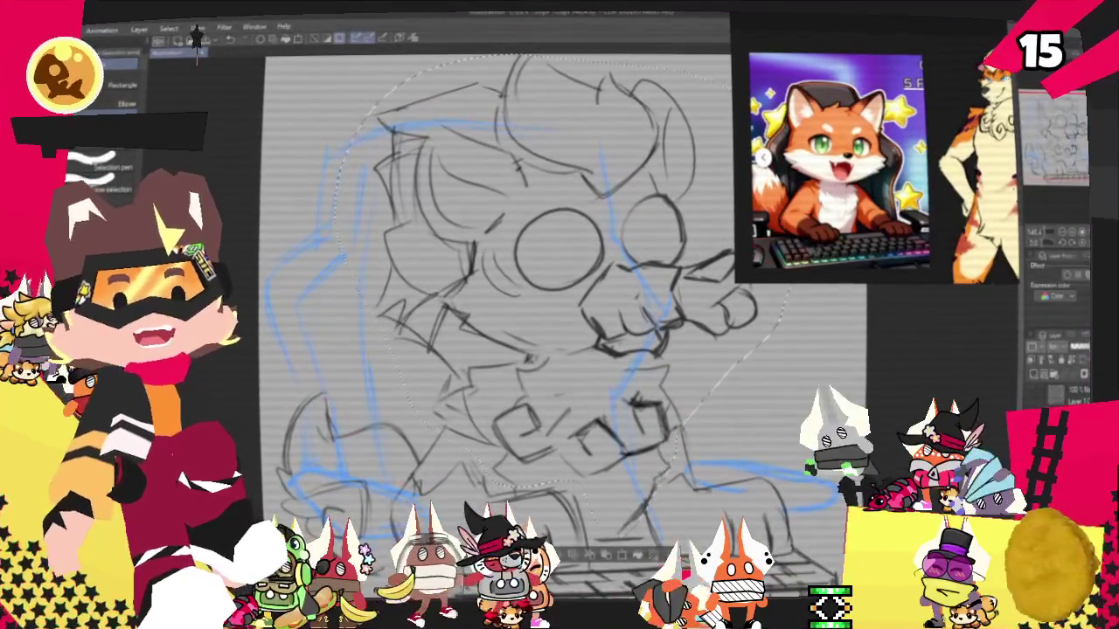
Free-transform the selected sketch, shifting and skewing it left and narrowing its right side
key("ctrl+minus")
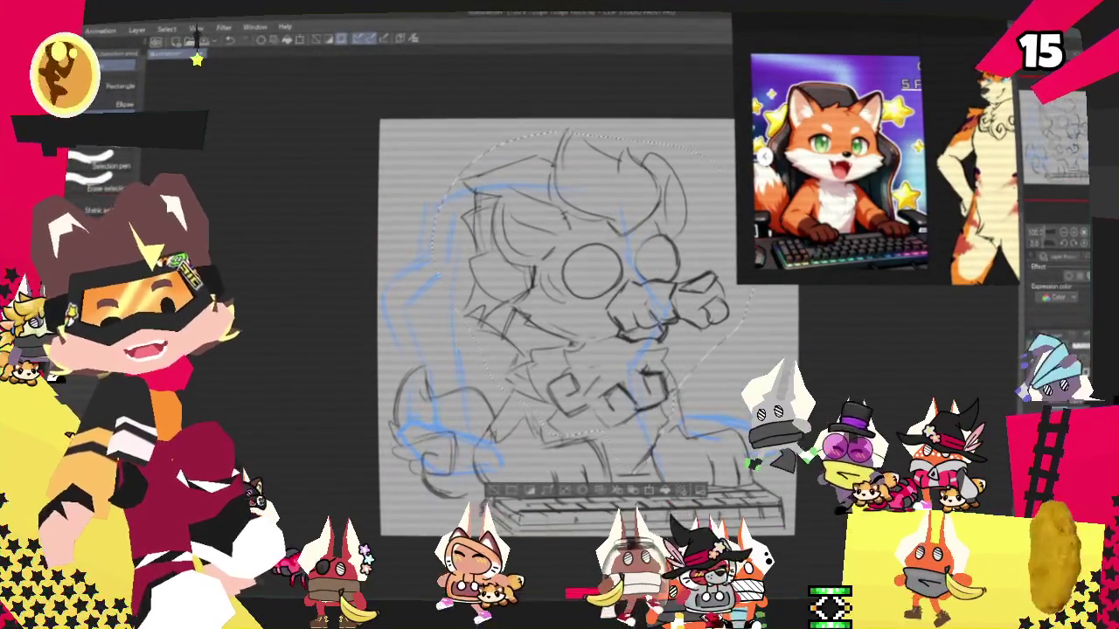
key("o")
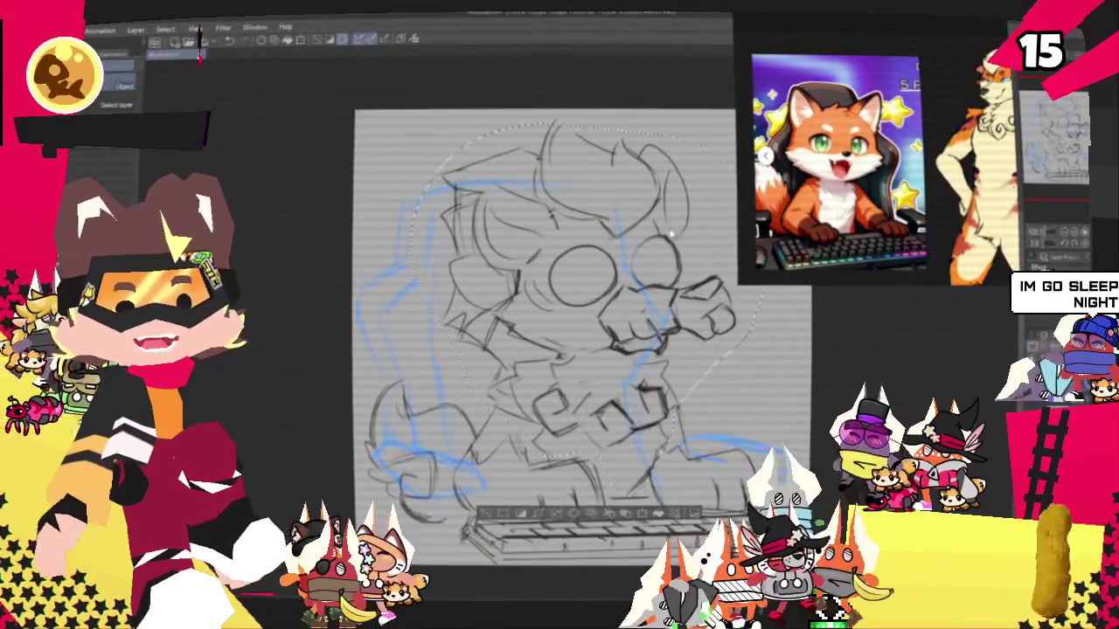
right_click(635, 212)
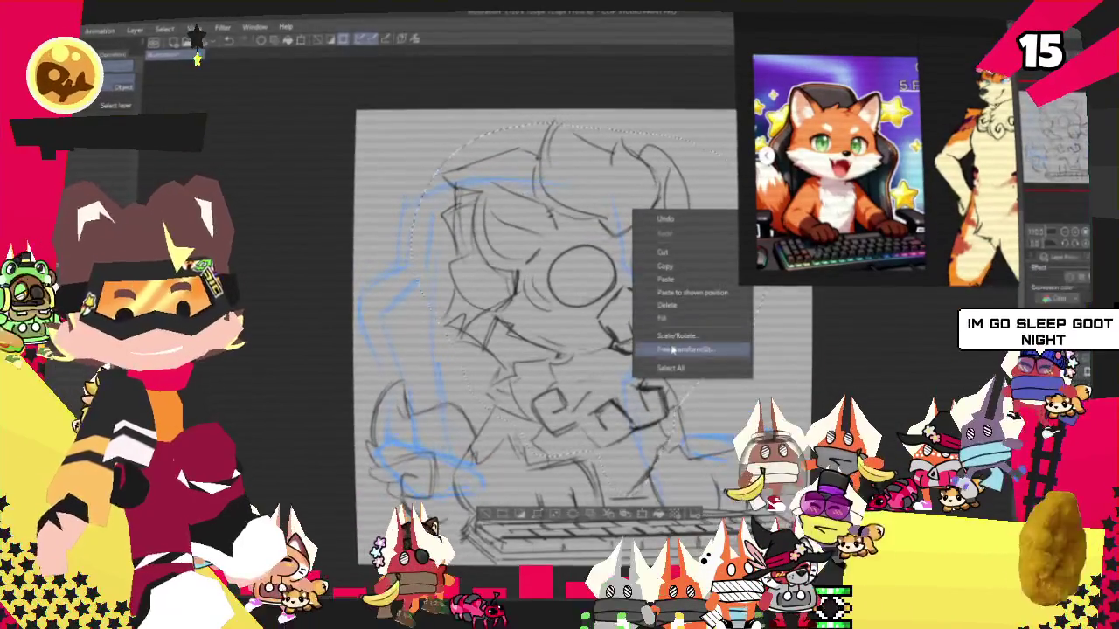
left_click(684, 349)
left_click_drag(411, 124, 385, 118)
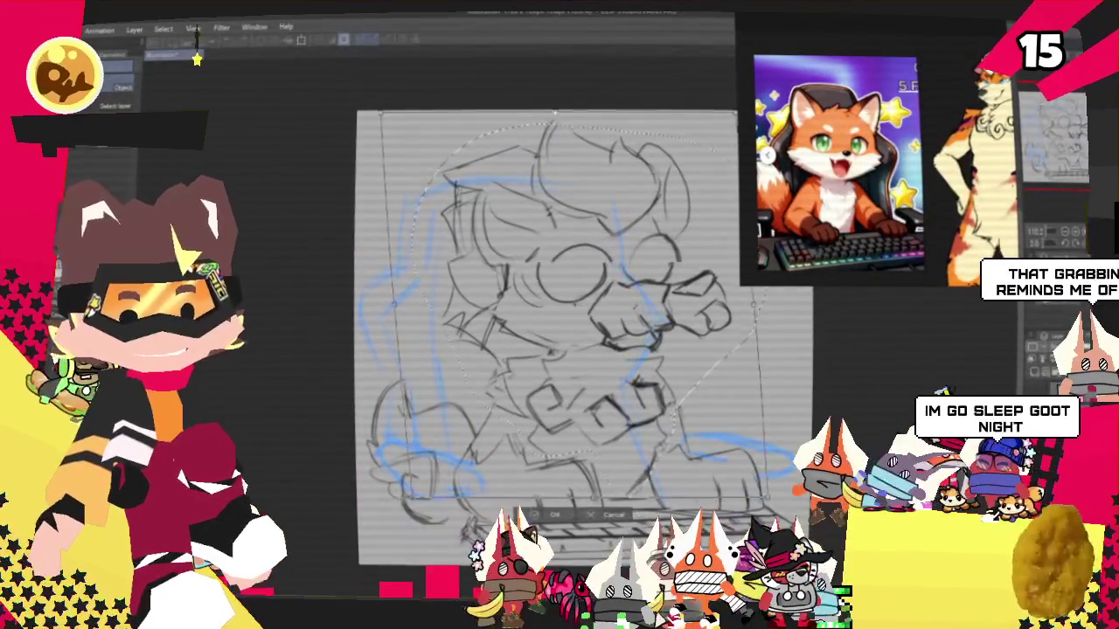
left_click_drag(757, 306, 725, 292)
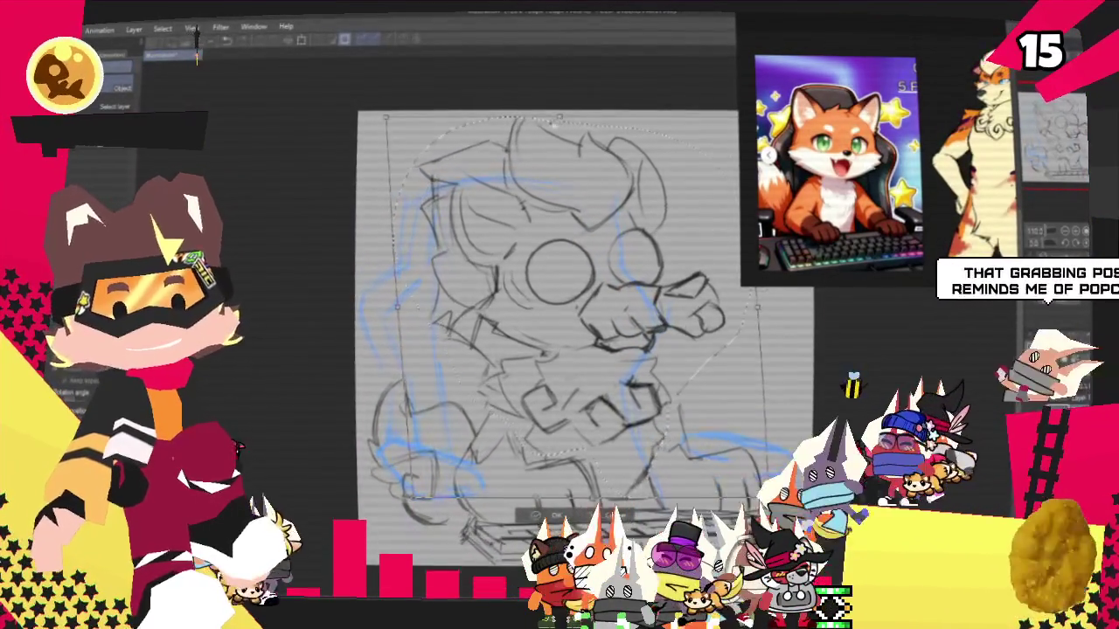
left_click_drag(709, 120, 704, 120)
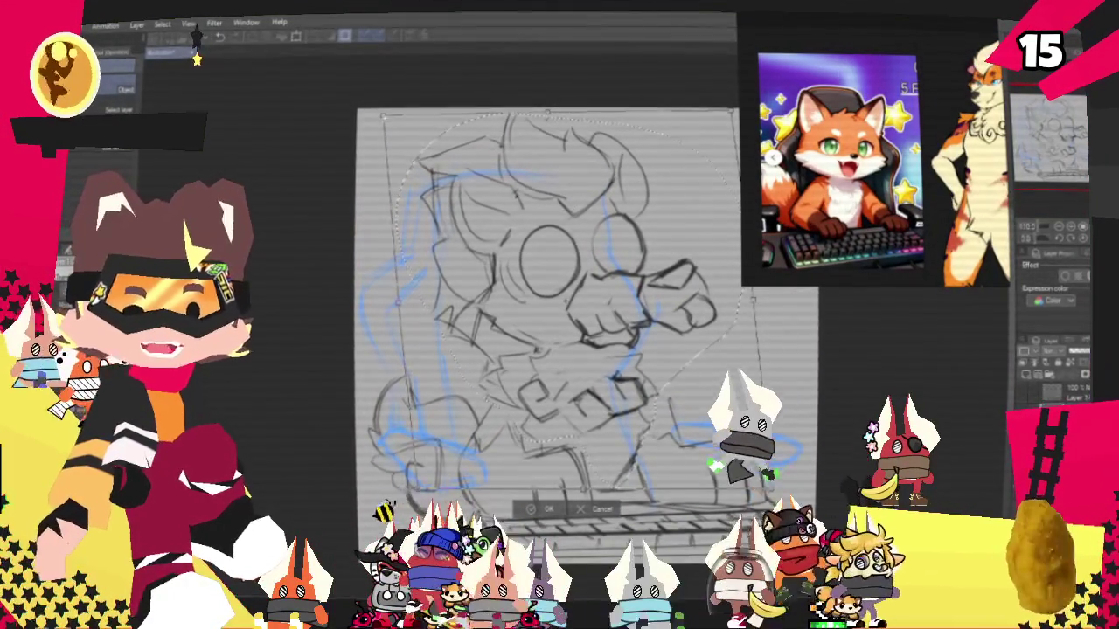
left_click_drag(542, 315, 501, 293)
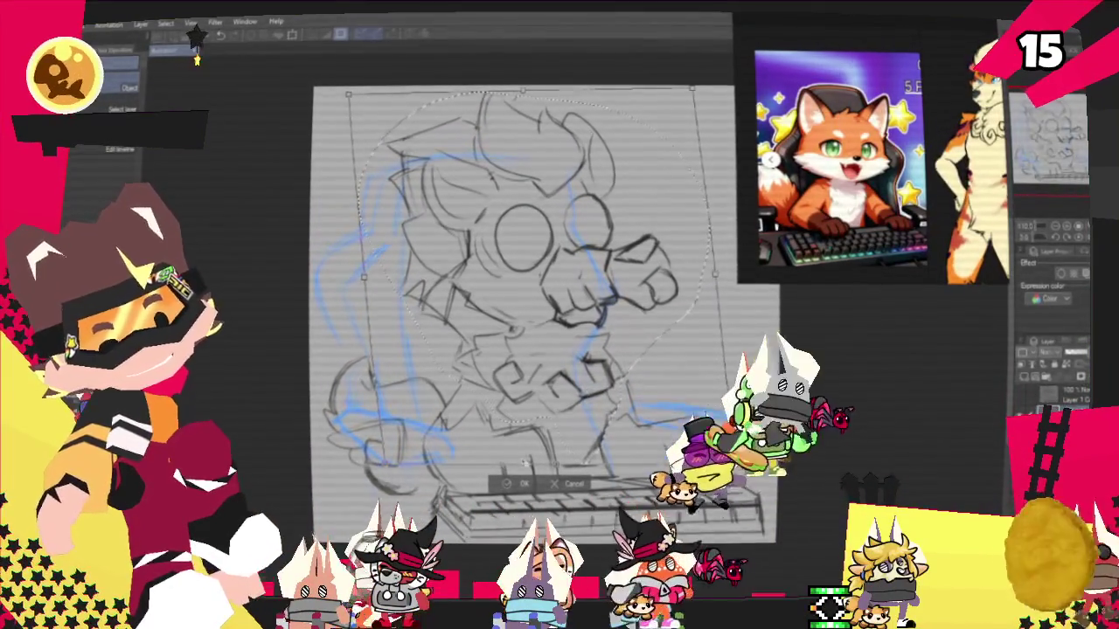
Reselect the raised hand, move it to its new position, and commit the transform
key("ctrl+d")
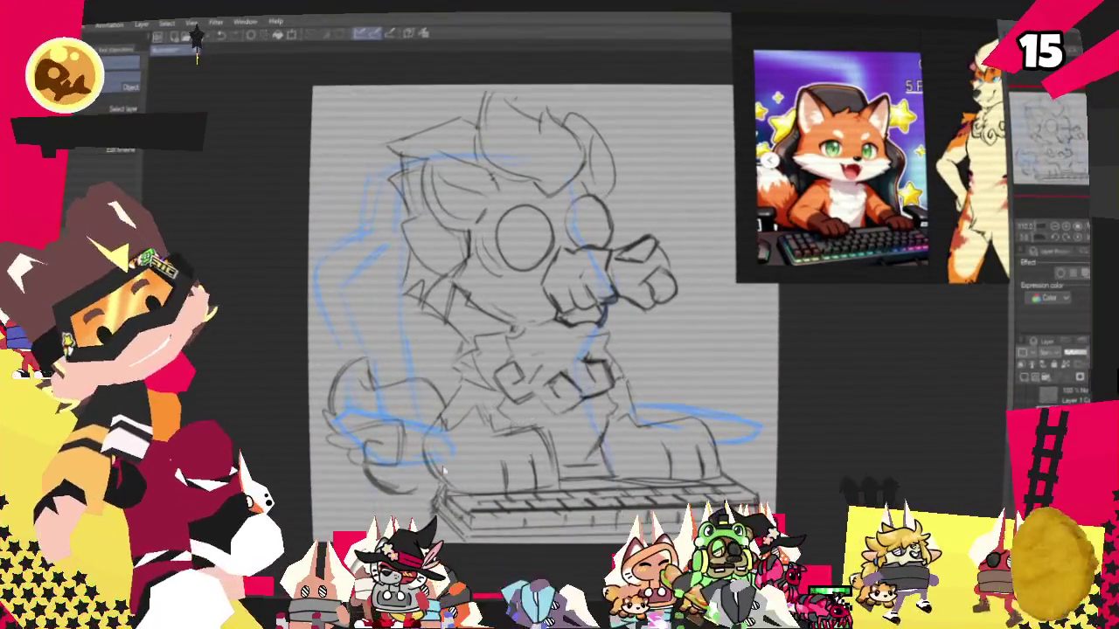
scroll(558, 144, "down", 2)
scroll(568, 148, "up", 2)
scroll(573, 153, "up", 2)
scroll(577, 156, "down", 1)
scroll(578, 155, "down", 1)
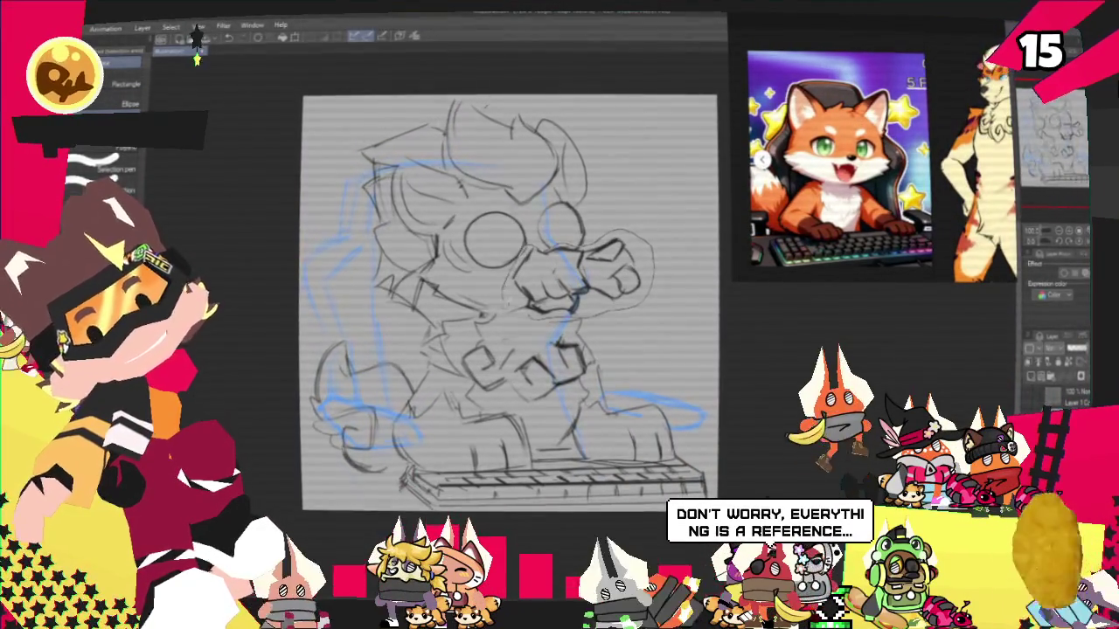
key("ctrl+z")
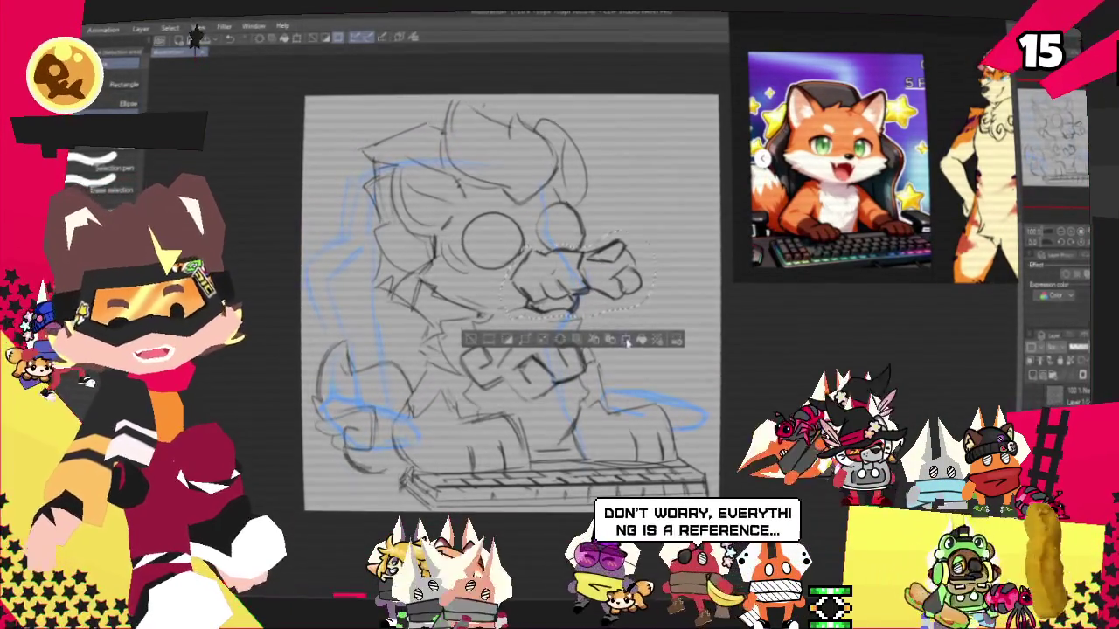
key("ctrl+t")
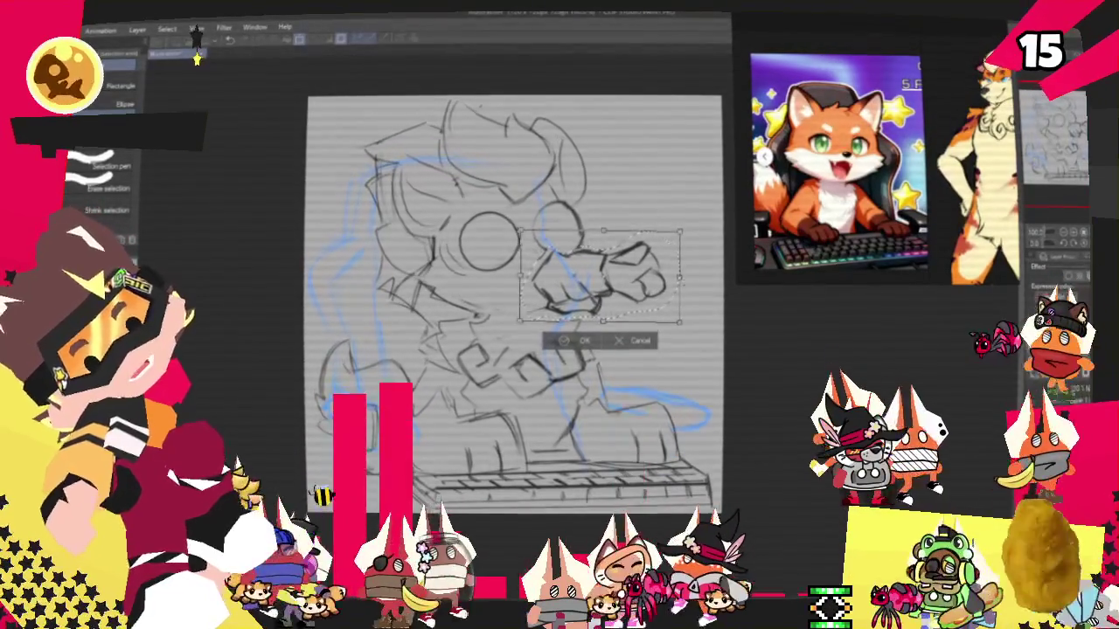
key("Return")
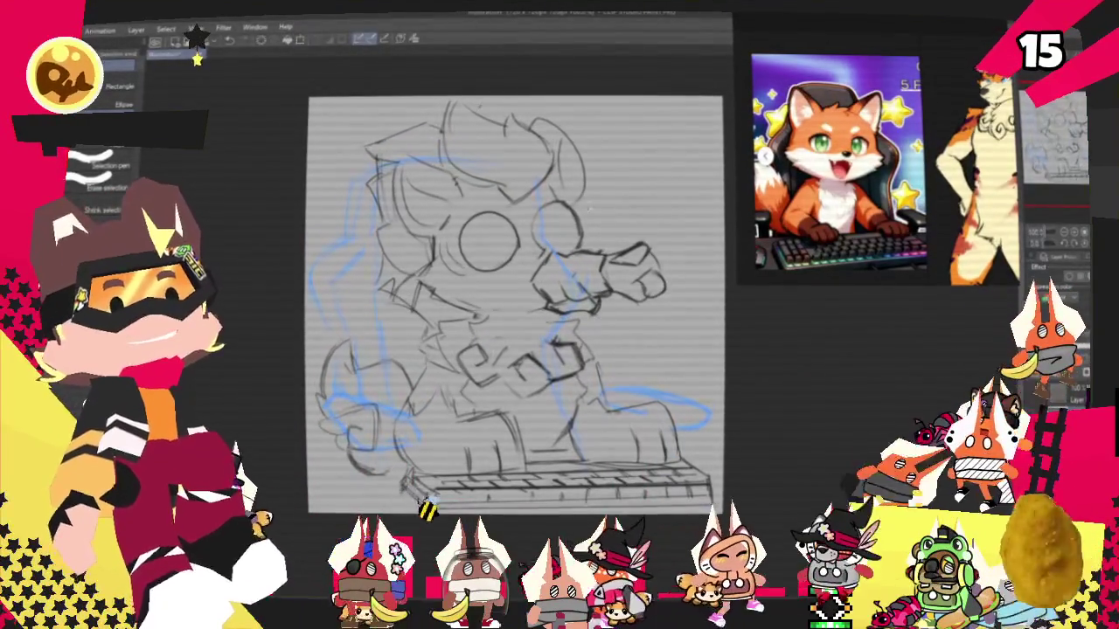
key("p")
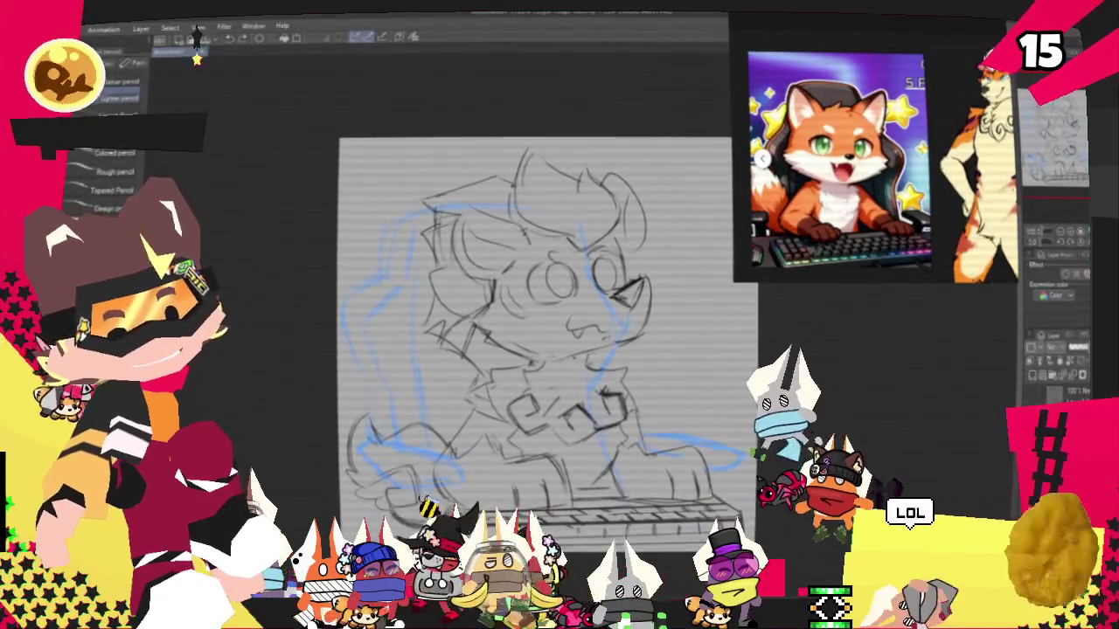
Hide the old black pencil sketch, leaving only the new faint strokes
key("Delete")
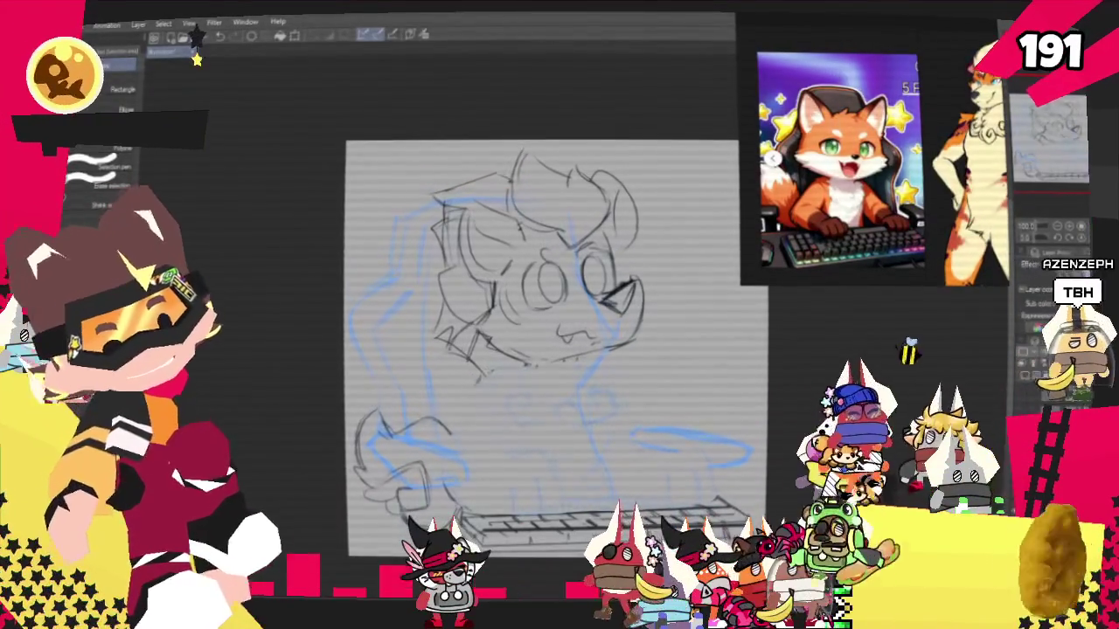
Give the torso sketch layer a purple layer colour, then select the head area
left_click(888, 310)
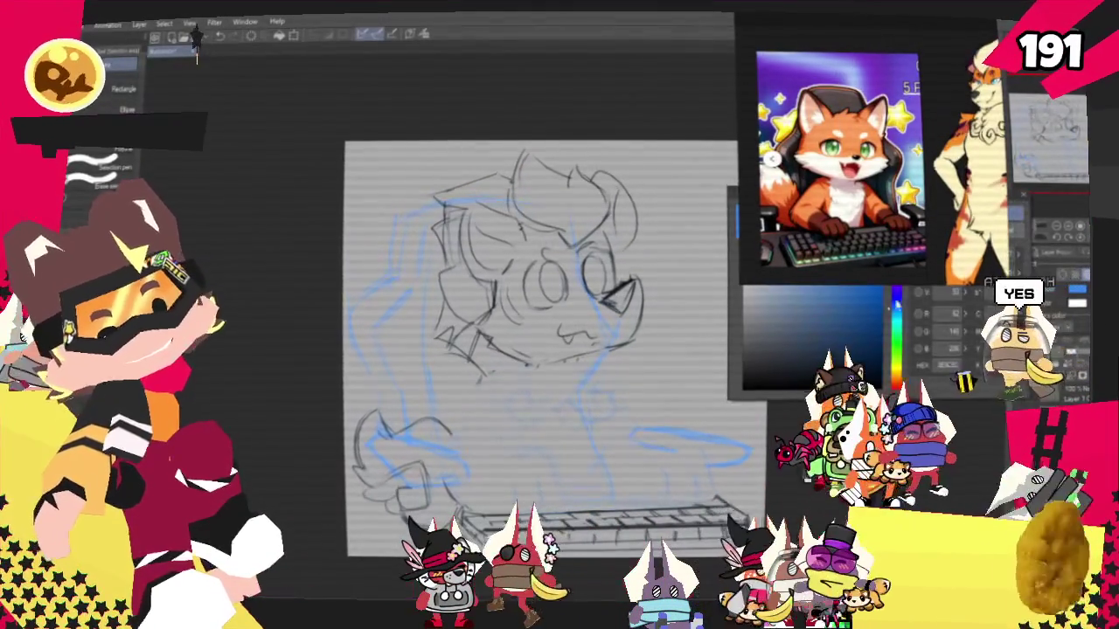
left_click(894, 306)
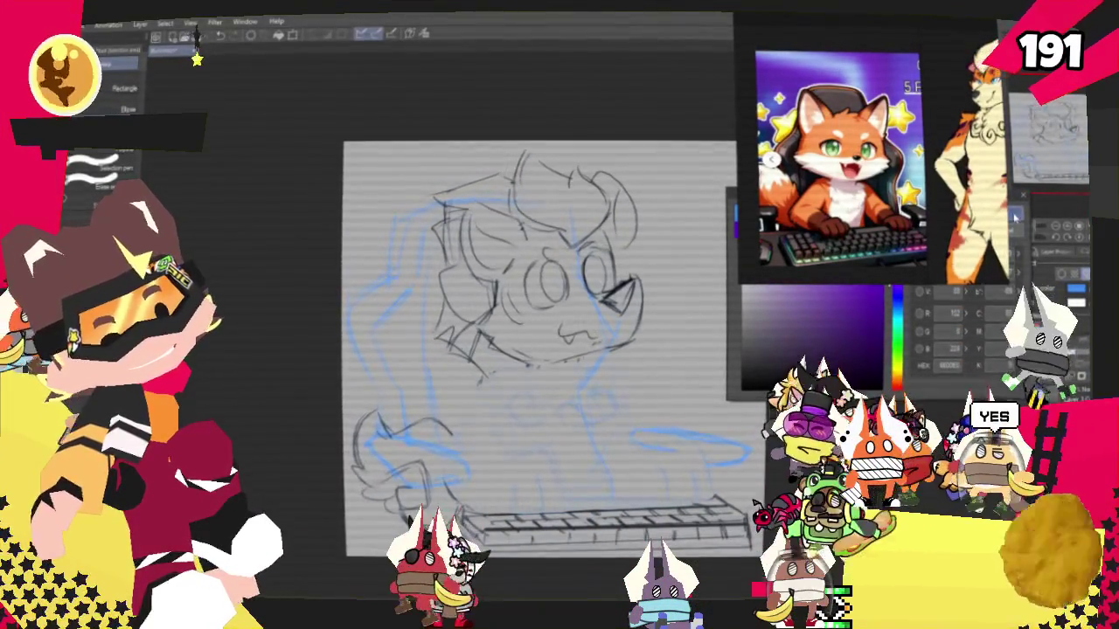
key("Return")
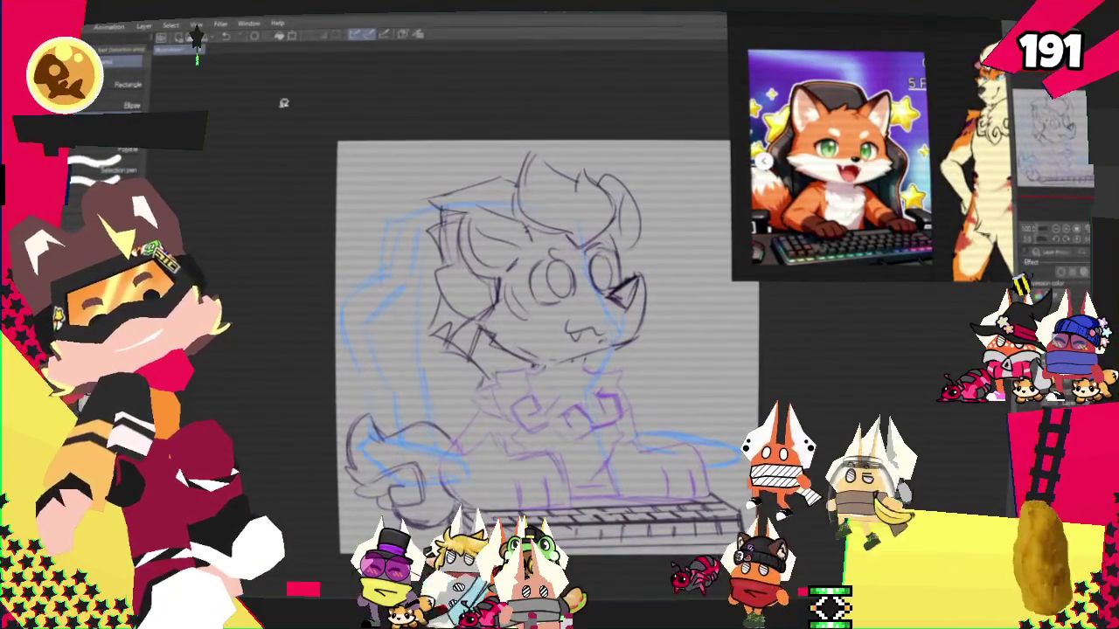
left_click_drag(384, 144, 689, 389)
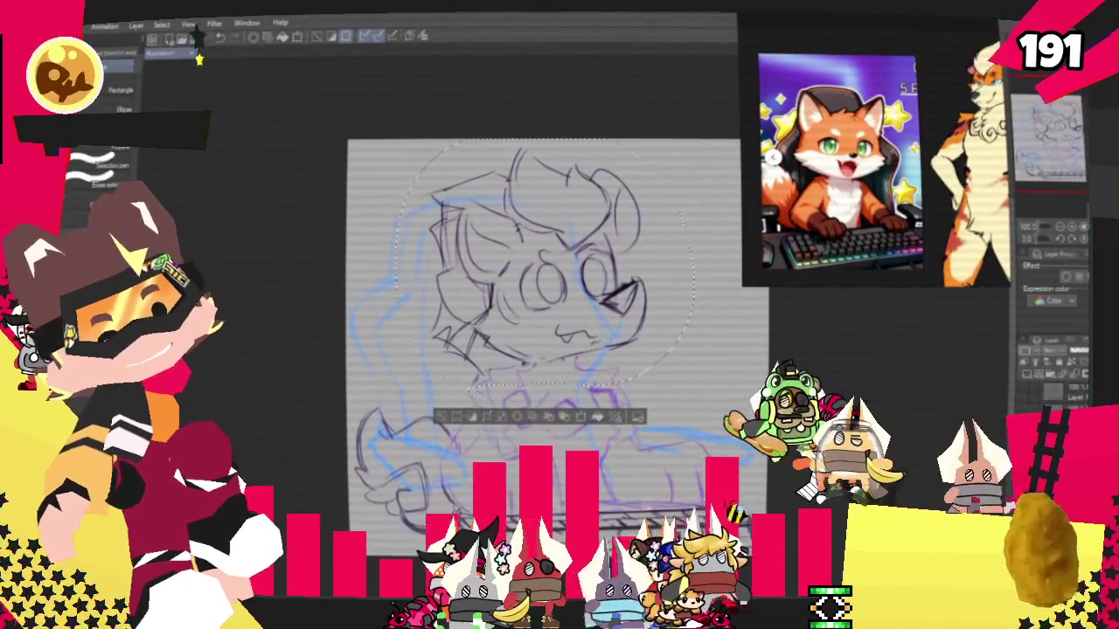
Transform the selected head sketch, moving it down and right over the body, and zoom in
left_click(598, 419)
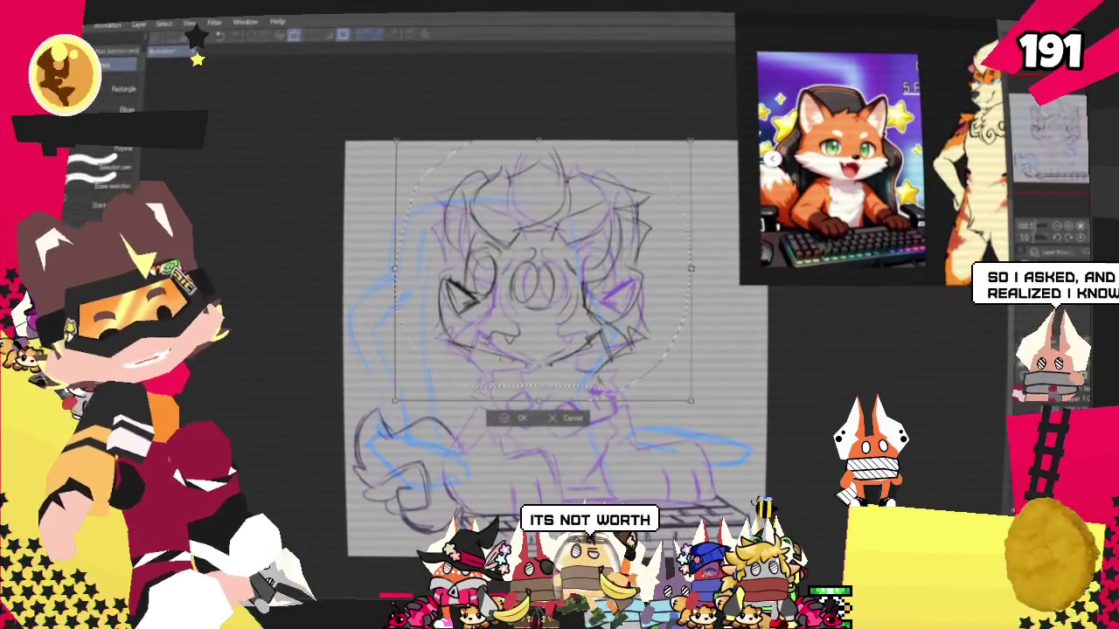
left_click_drag(541, 271, 611, 411)
scroll(525, 340, "up", 2)
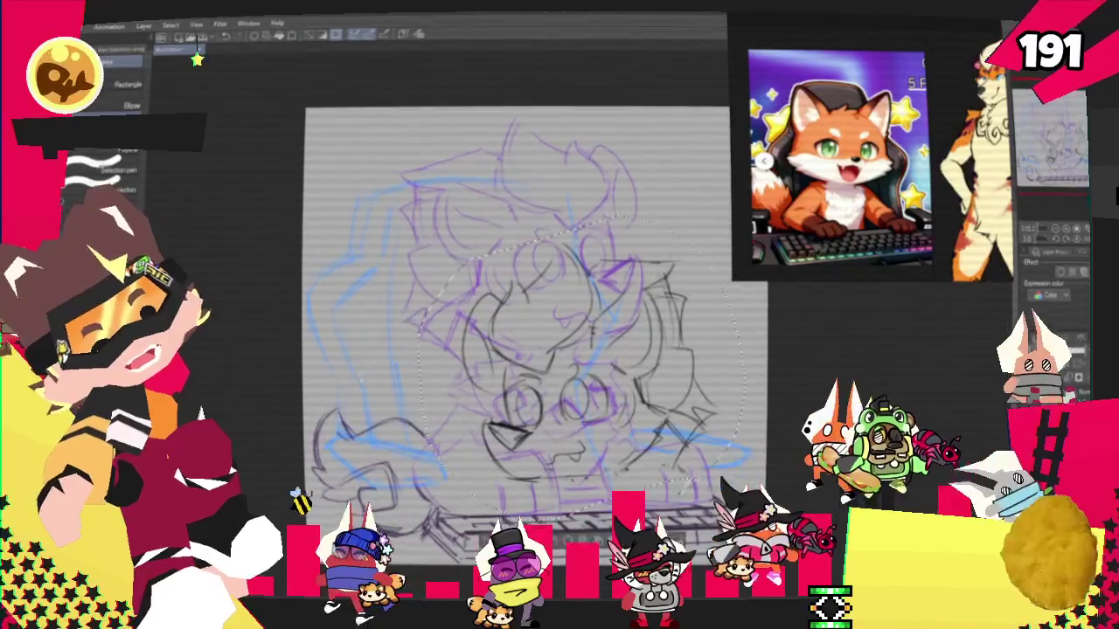
key("p")
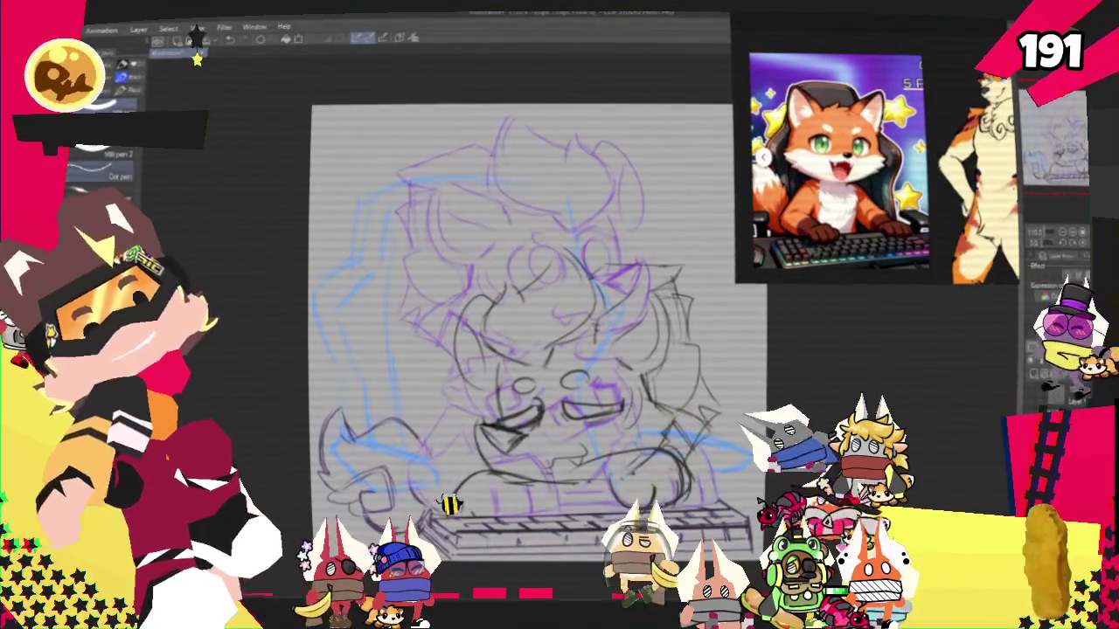
Switch to the pencil to sketch extra hair and arm lines on the right
key("p")
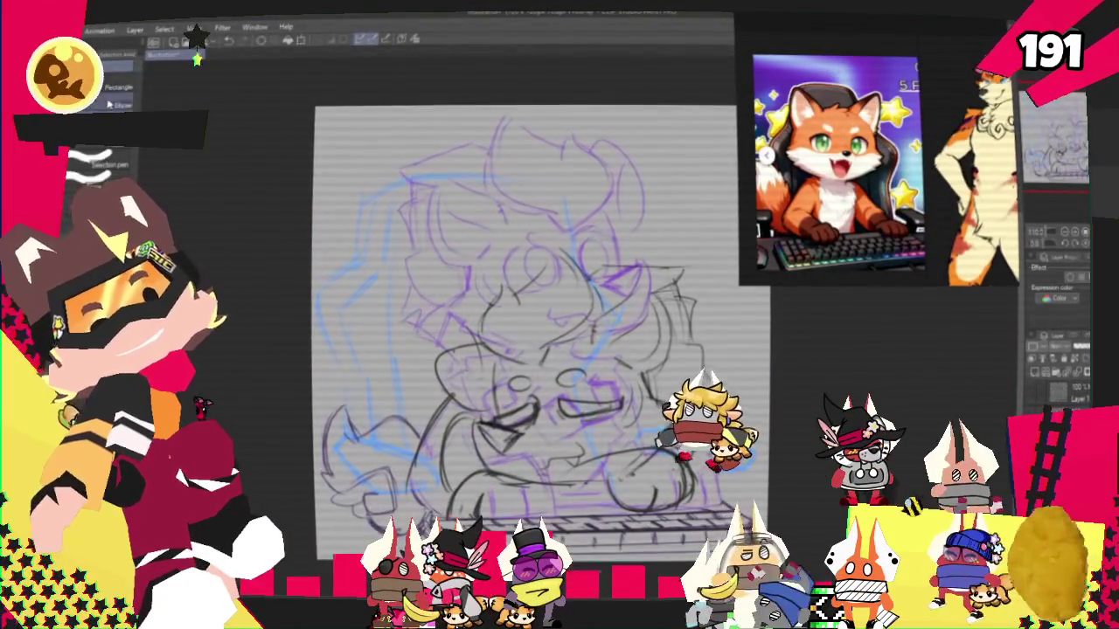
Lasso and adjust the spiky hair on the right, deselect, and return to the pen
key("m")
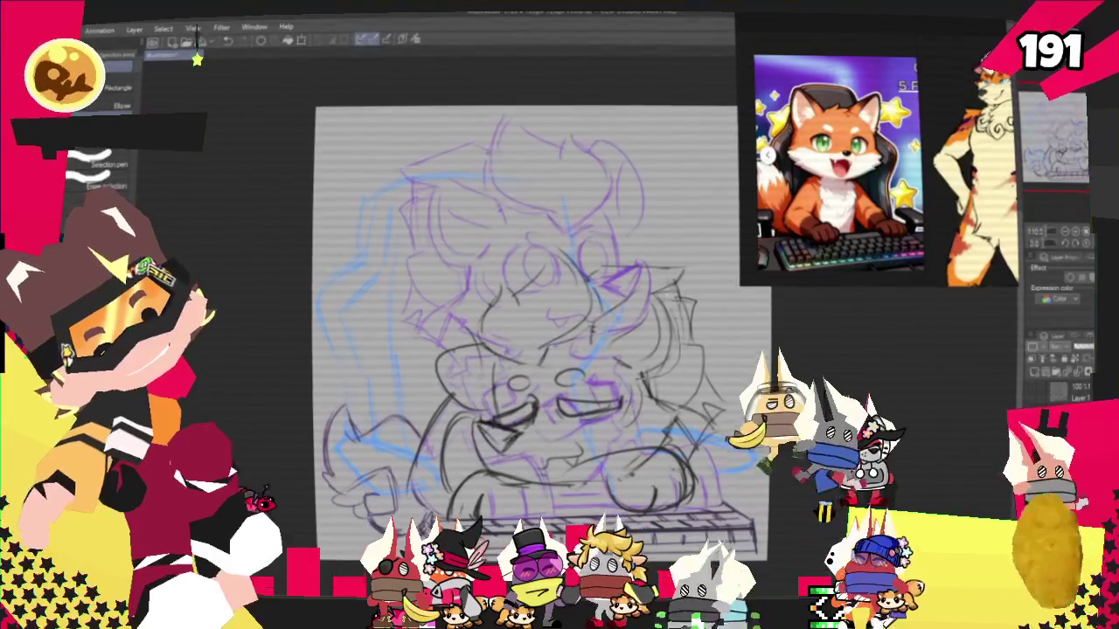
left_click_drag(611, 306, 665, 385)
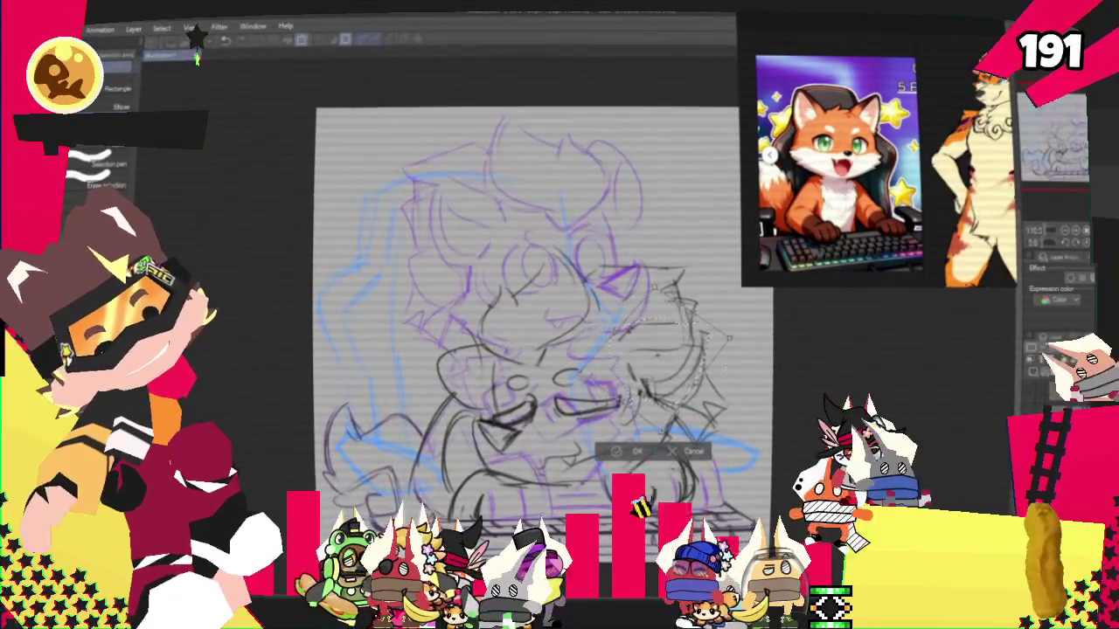
key("ctrl+d")
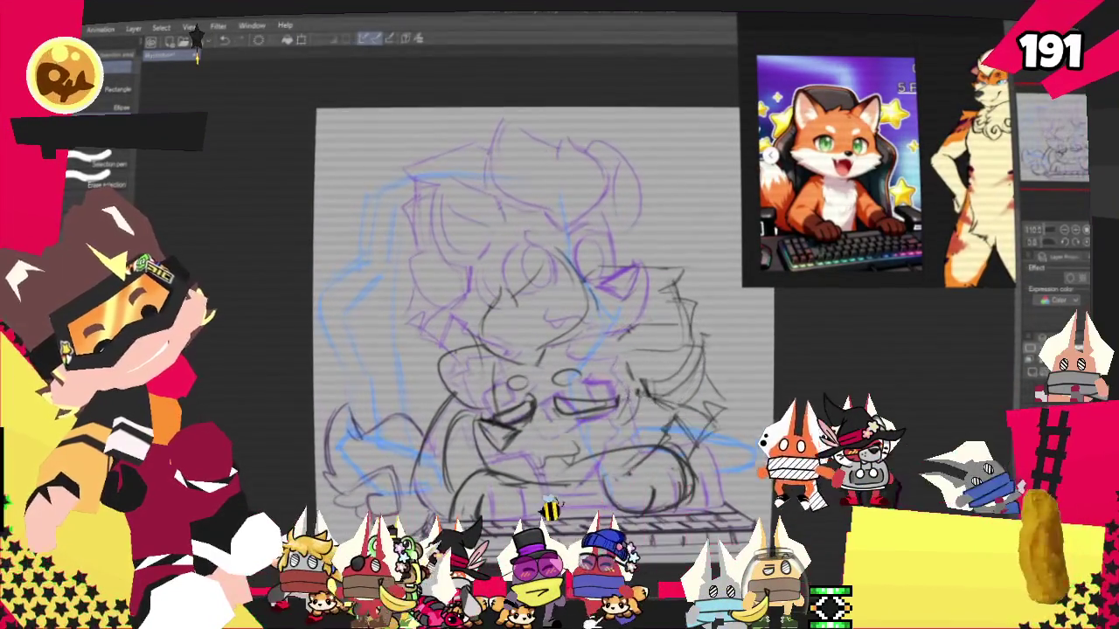
key("p")
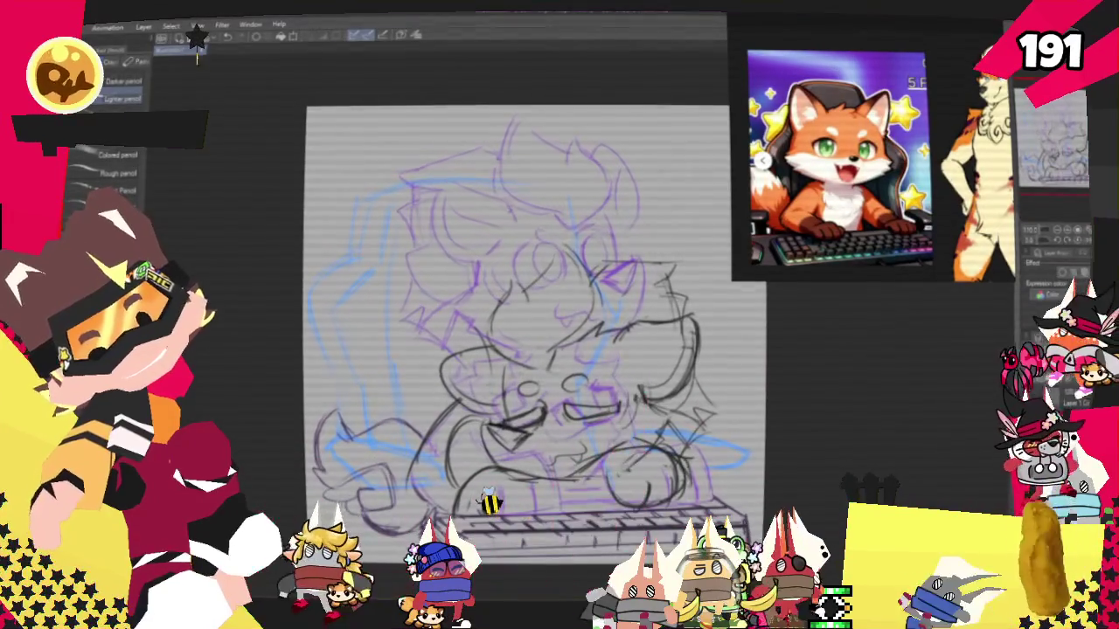
Alternate between the Pen and Pencil sub-tools while redrawing the fox's head and body
key("p")
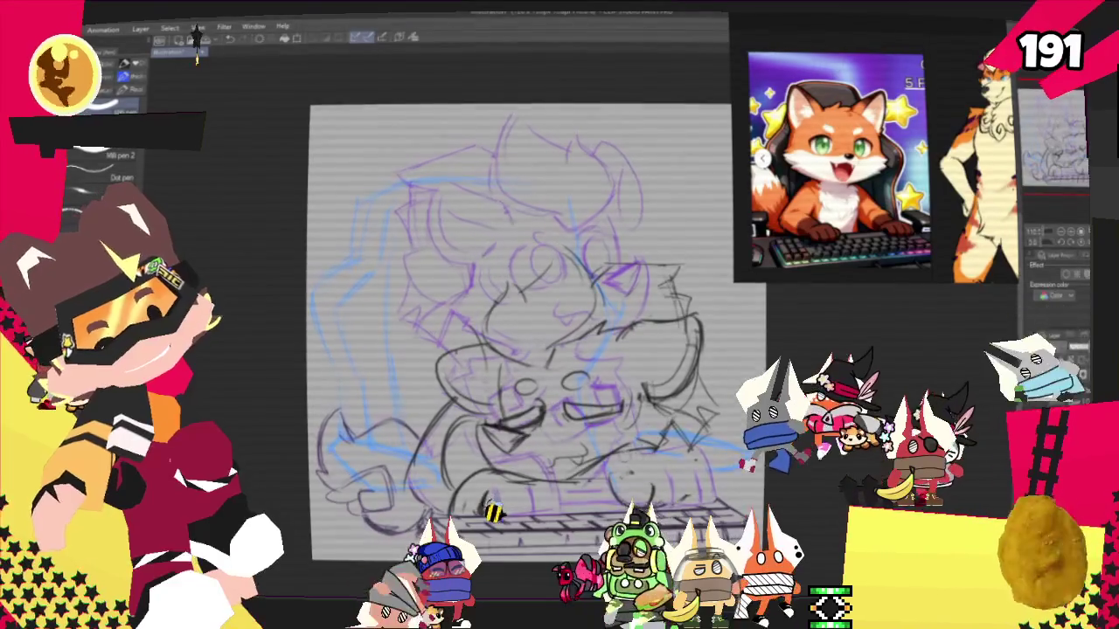
key("p")
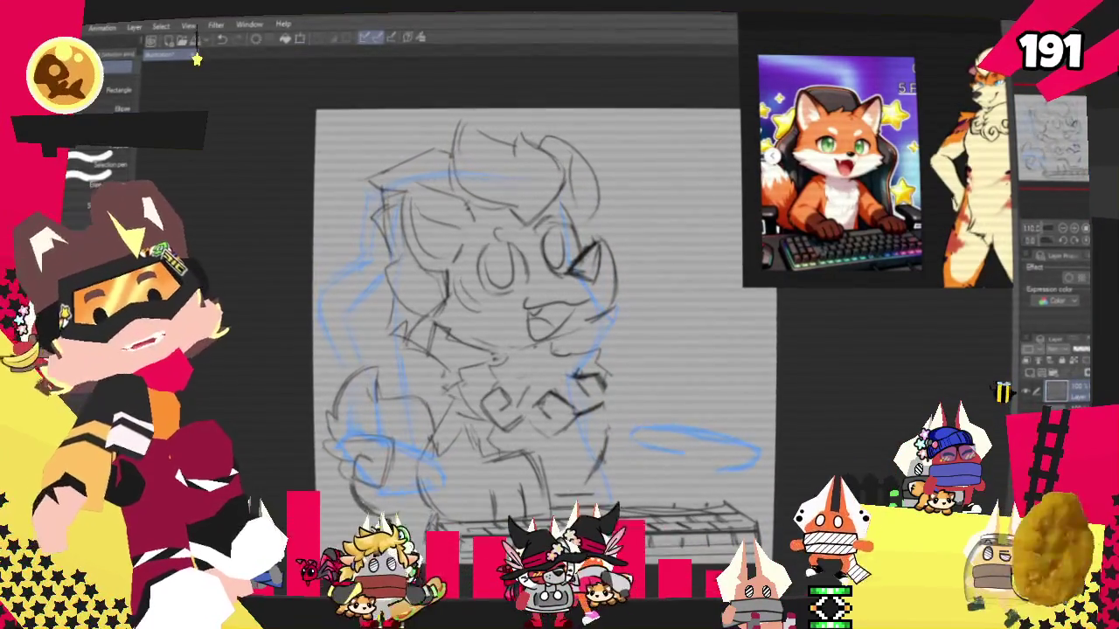
Return to the pencil and reframe the canvas to draw the arm and paw
key("p")
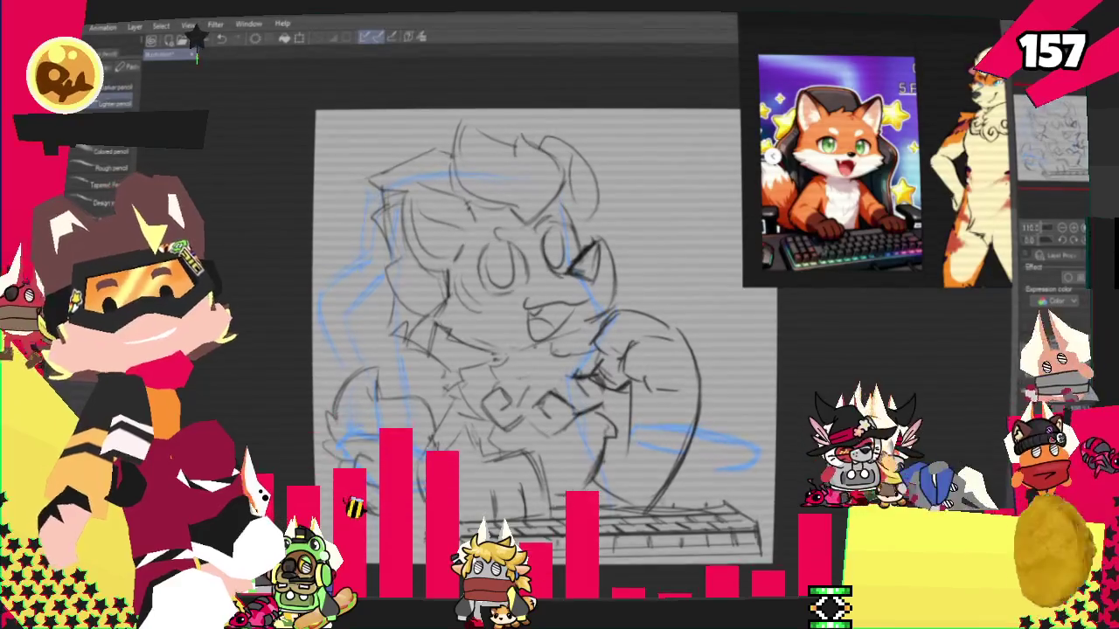
mouse_move(524, 306)
left_mouse_down()
mouse_move(491, 357)
mouse_move(440, 369)
mouse_move(529, 346)
left_mouse_up()
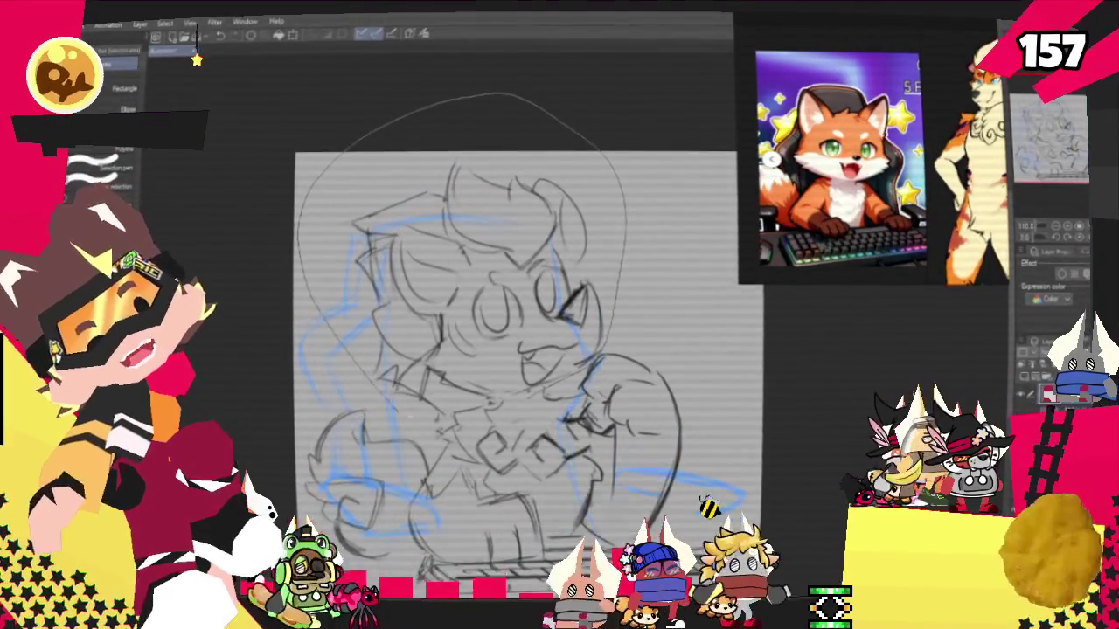
Lasso and transform the head sketch, commit it, then hide the pencil sketch and zoom out
left_click_drag(568, 376, 490, 398)
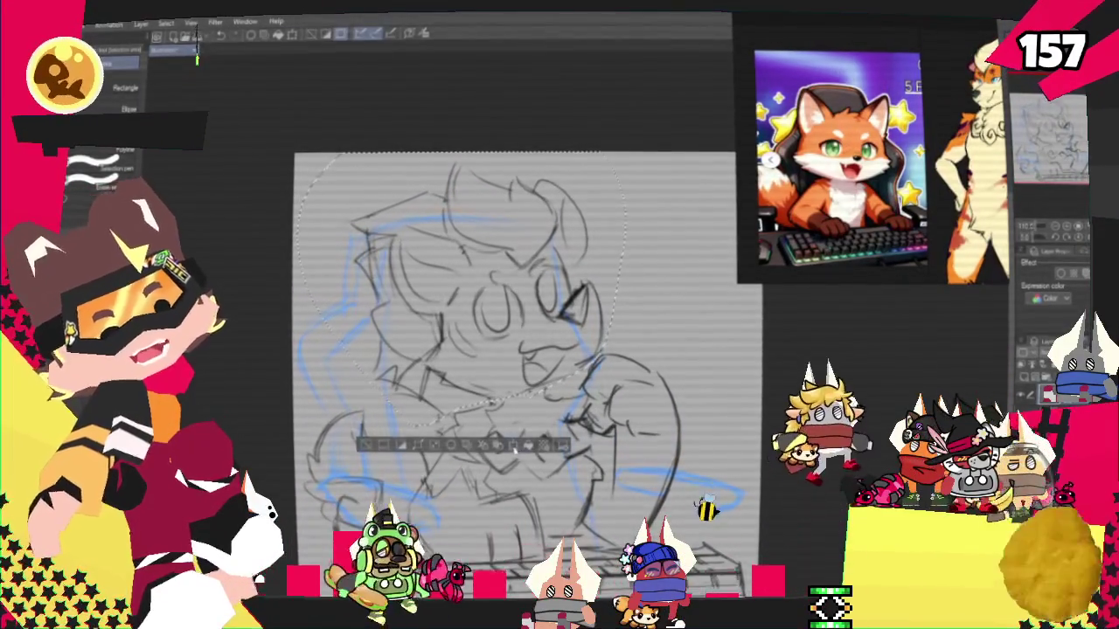
left_click(514, 447)
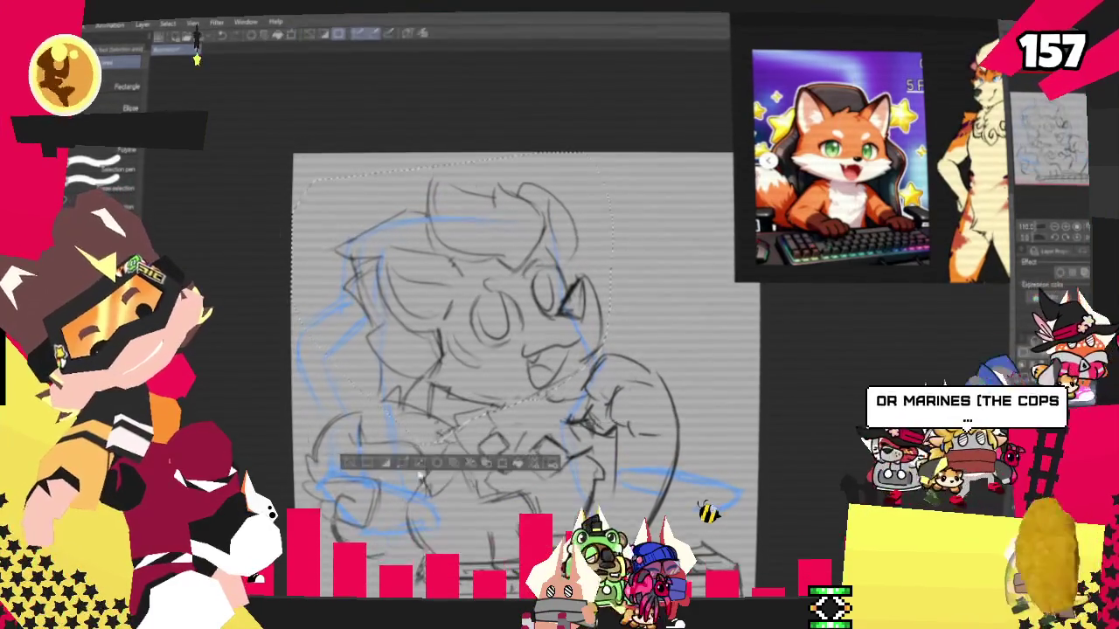
key("Return")
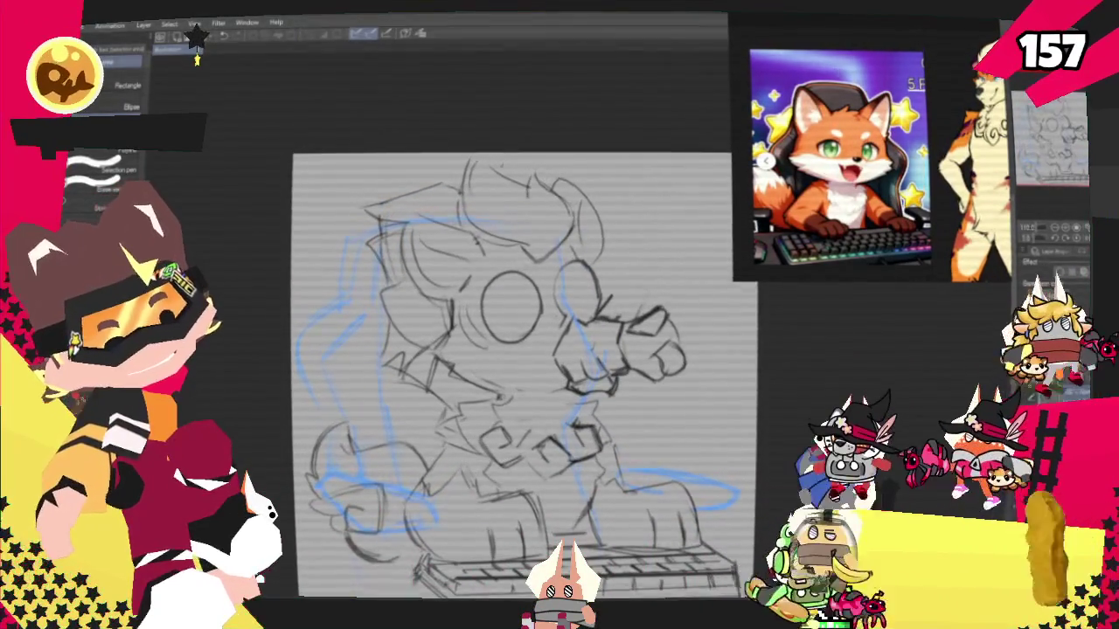
key("Delete")
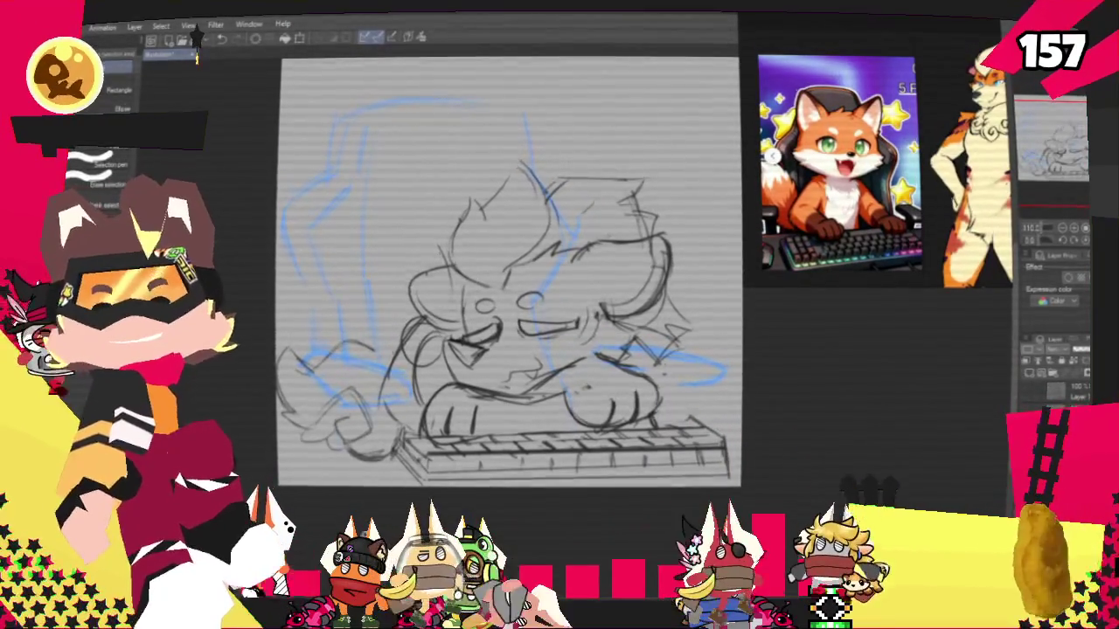
key("ctrl+minus")
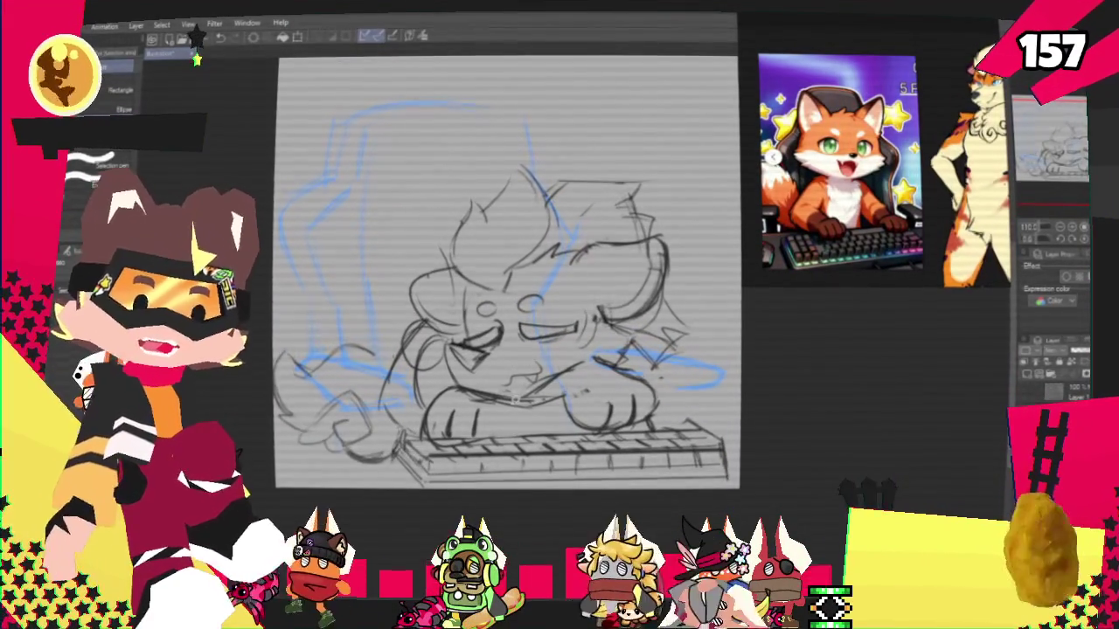
Zoom out further to see the whole fox sketch at the keyboard
key("ctrl+minus")
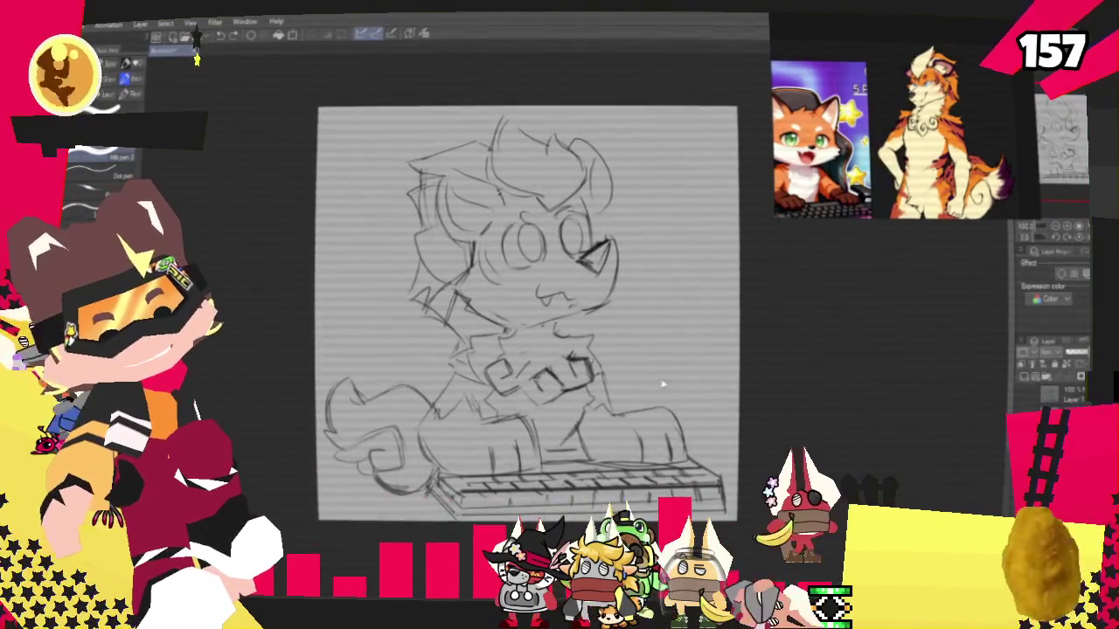
Draw and undo two test strokes, then turn on purple Layer Color for the sketch
left_click_drag(687, 275, 647, 398)
key("ctrl+z")
mouse_move(424, 380)
left_mouse_down()
mouse_move(480, 384)
mouse_move(551, 429)
left_mouse_up()
key("ctrl+z")
left_click(1080, 272)
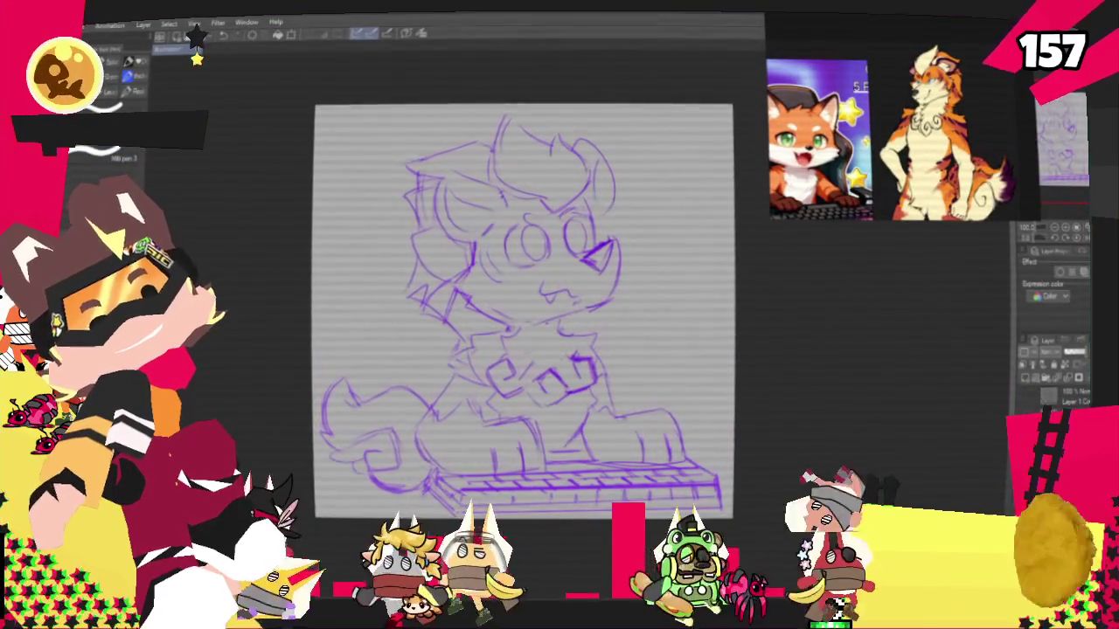
Try several test ink strokes over the purple sketch and clear them all
left_click_drag(375, 284, 649, 376)
left_click_drag(612, 253, 669, 201)
mouse_move(490, 306)
left_mouse_down()
mouse_move(603, 180)
mouse_move(525, 359)
left_mouse_up()
left_click_drag(669, 201, 617, 389)
key("Delete")
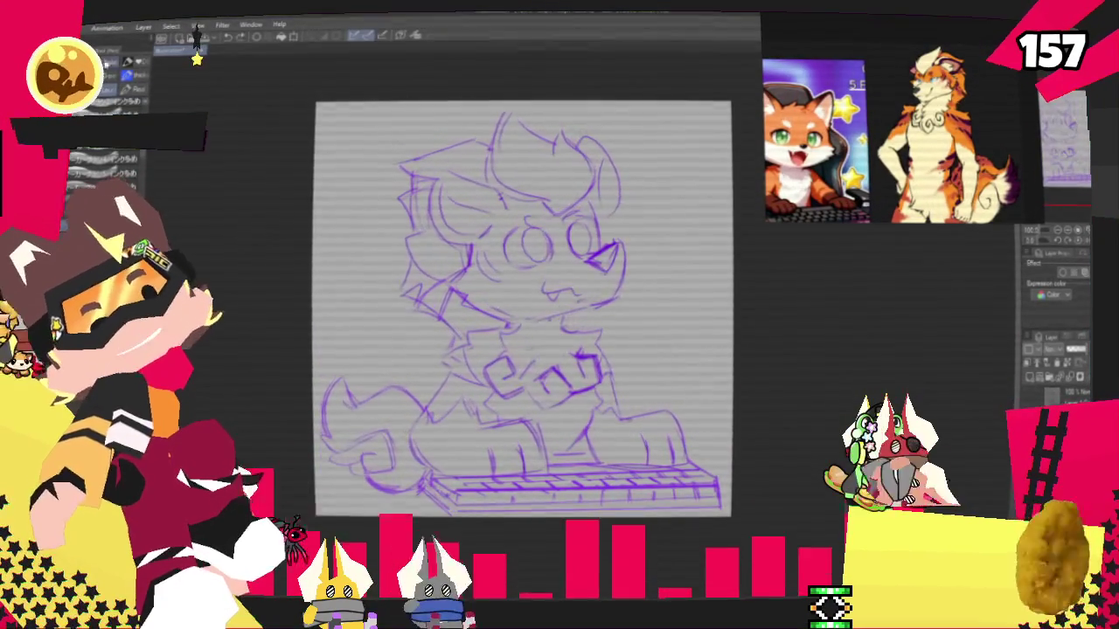
mouse_move(515, 122)
left_mouse_down()
mouse_move(512, 179)
mouse_move(661, 490)
left_mouse_up()
key("Delete")
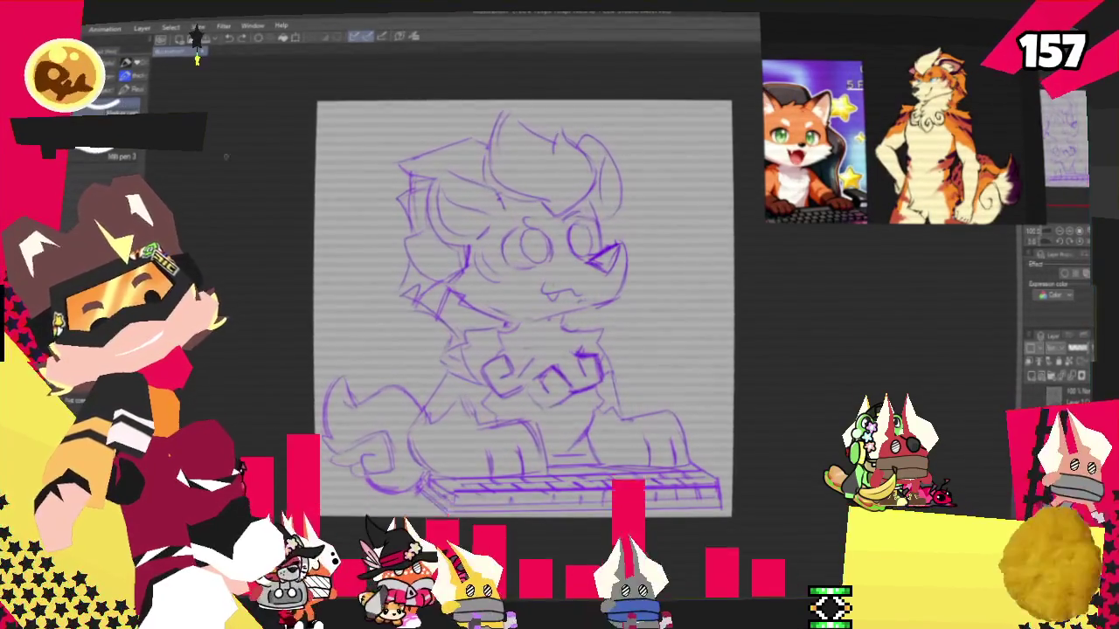
key("Delete")
mouse_move(644, 137)
left_mouse_down()
mouse_move(574, 263)
mouse_move(674, 375)
left_mouse_up()
key("Delete")
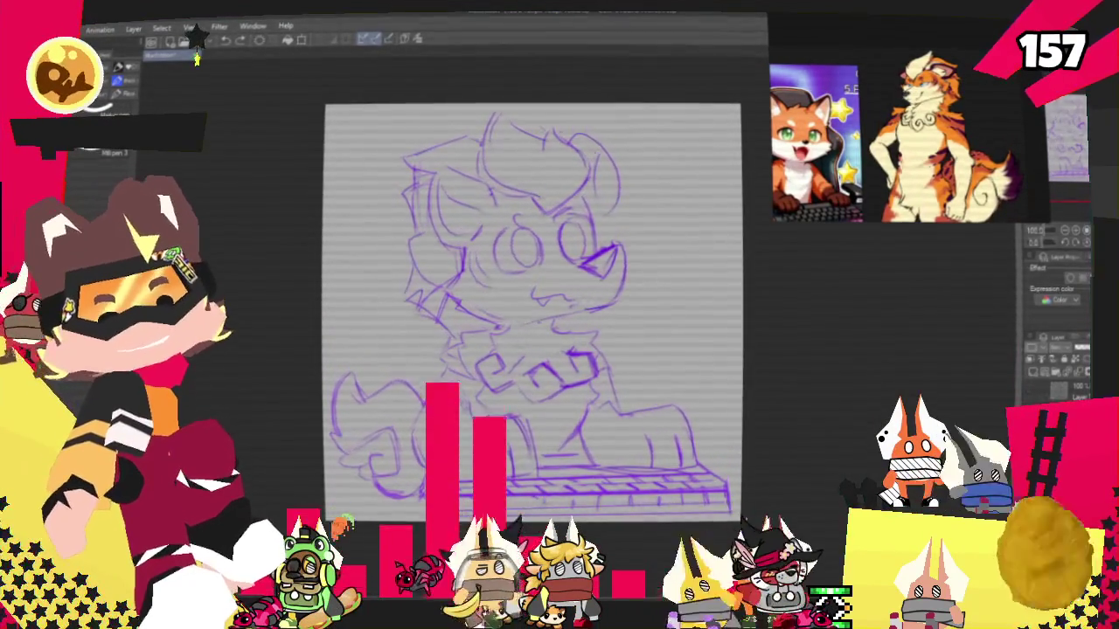
Inspect the pen's Brush Size options in Sub Tool Detail, then close the dialog
left_click(197, 56)
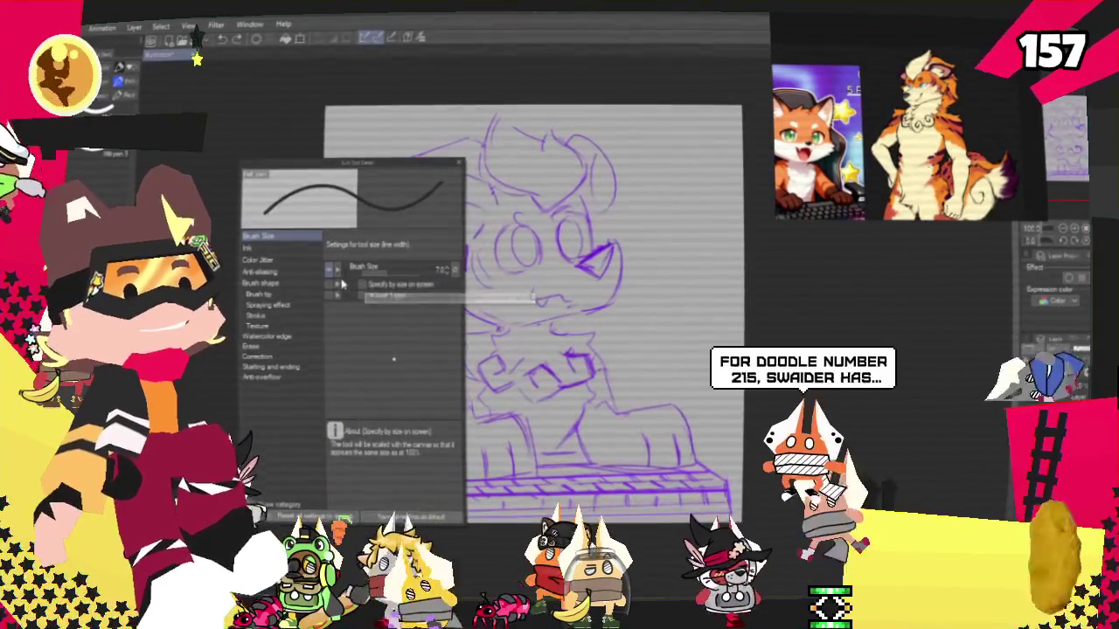
right_click(344, 267)
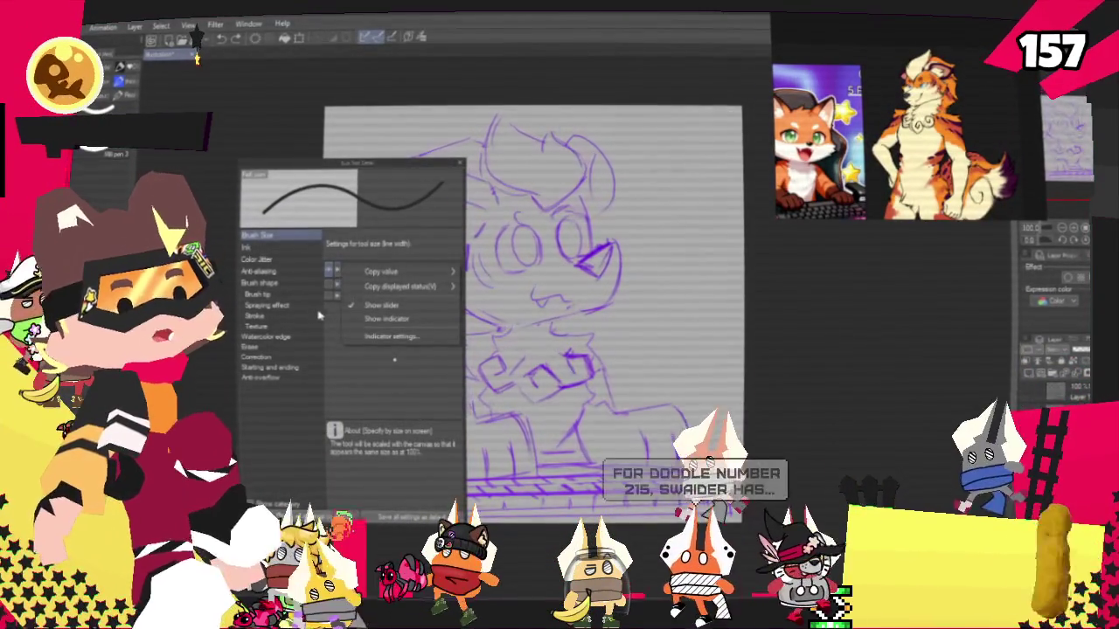
left_click(319, 313)
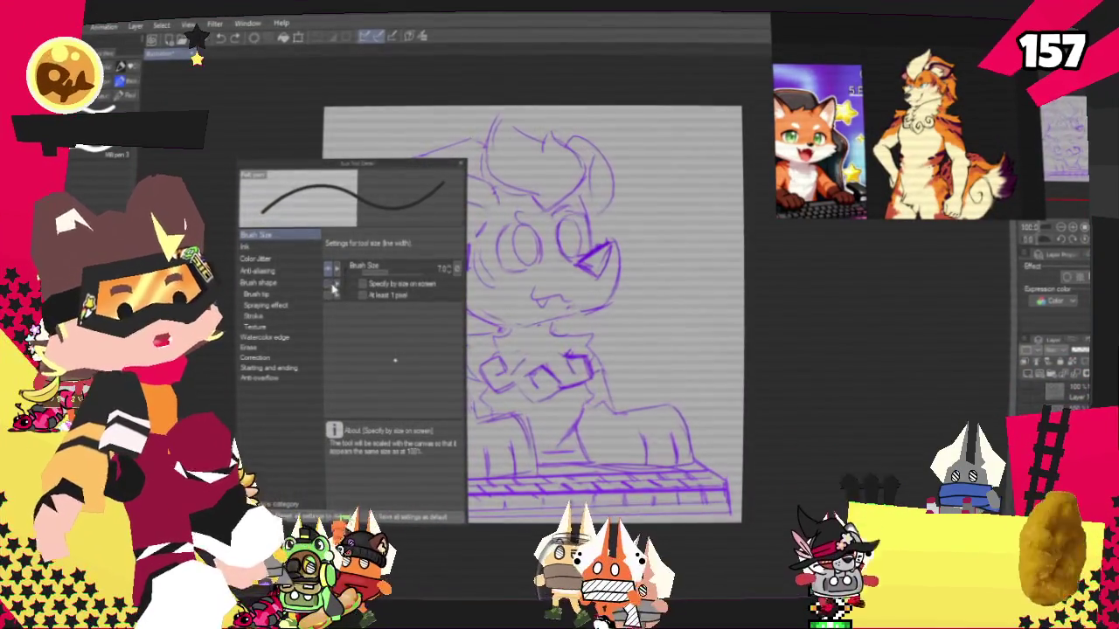
right_click(336, 287)
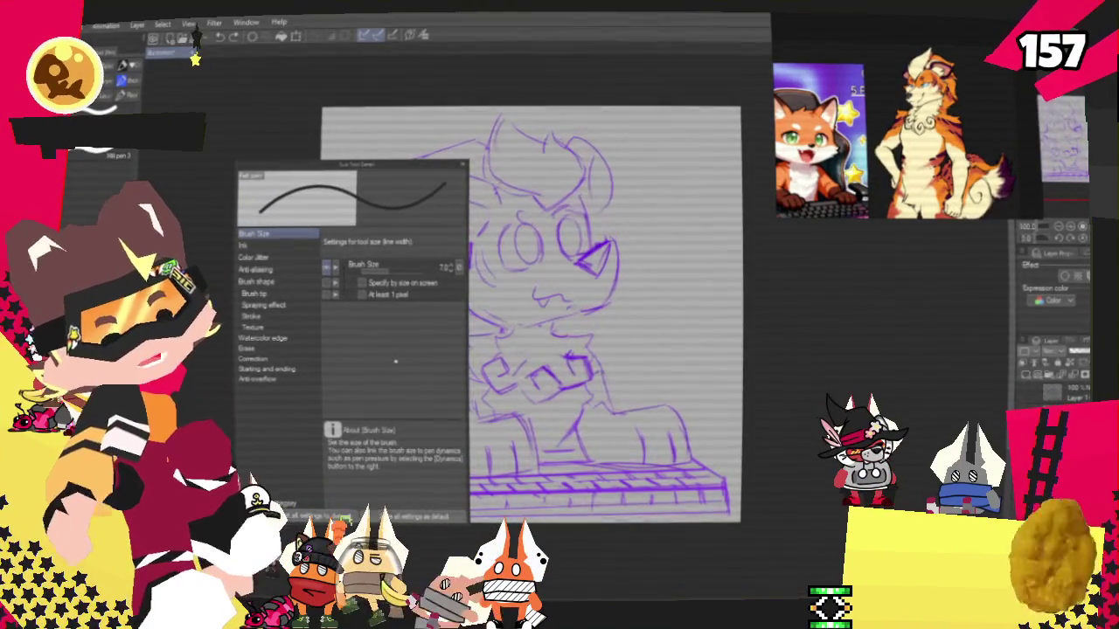
left_click(464, 167)
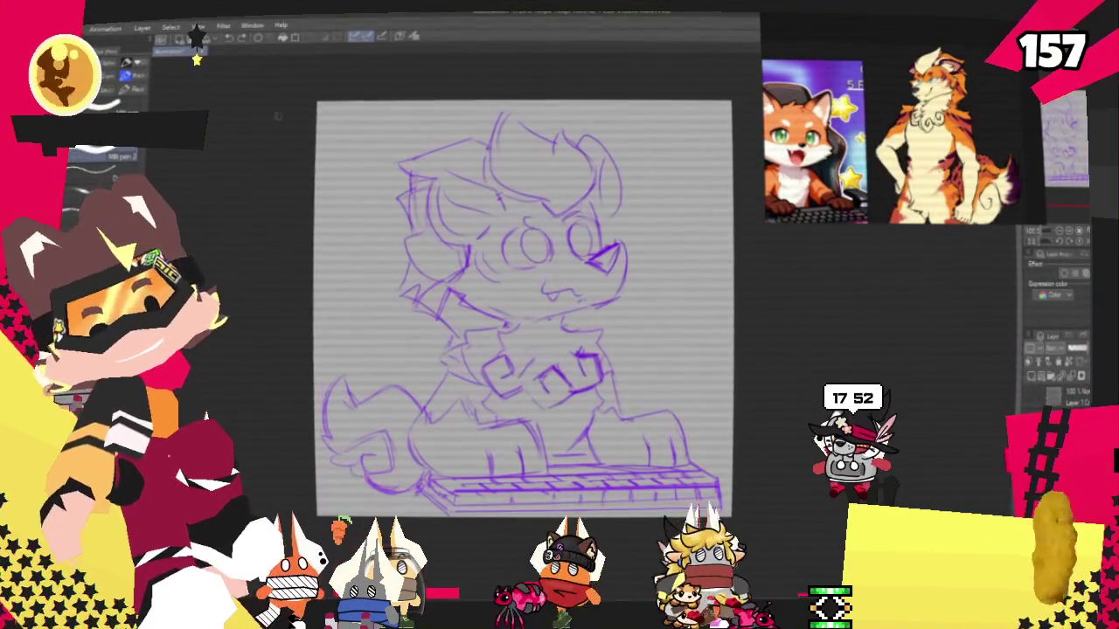
right_click(105, 157)
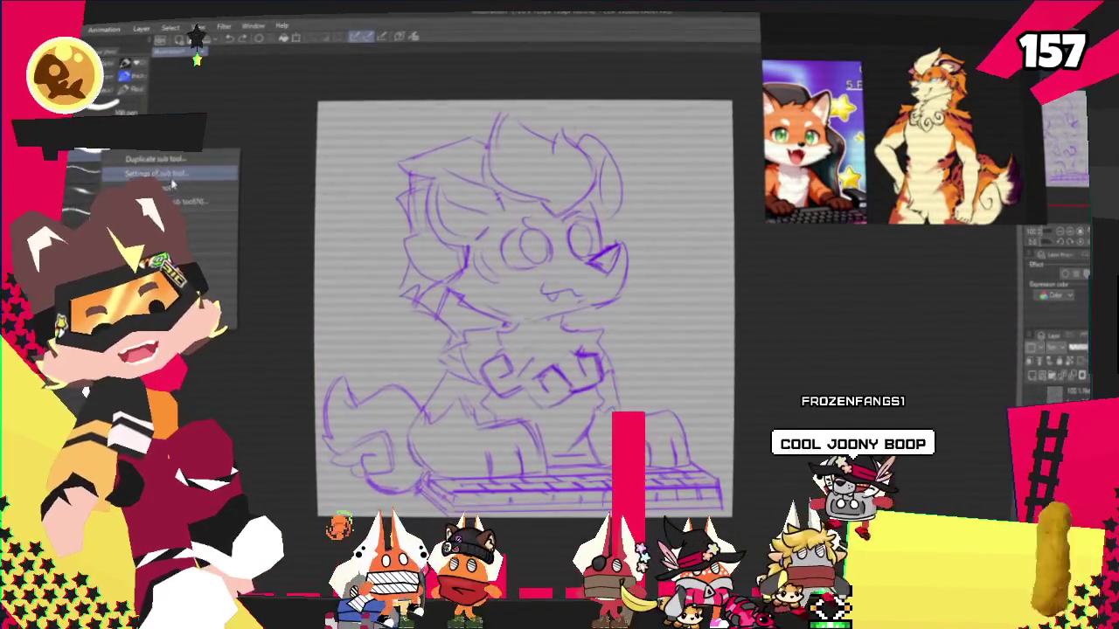
Duplicate the current pen sub tool and confirm the copy with OK
left_click(132, 159)
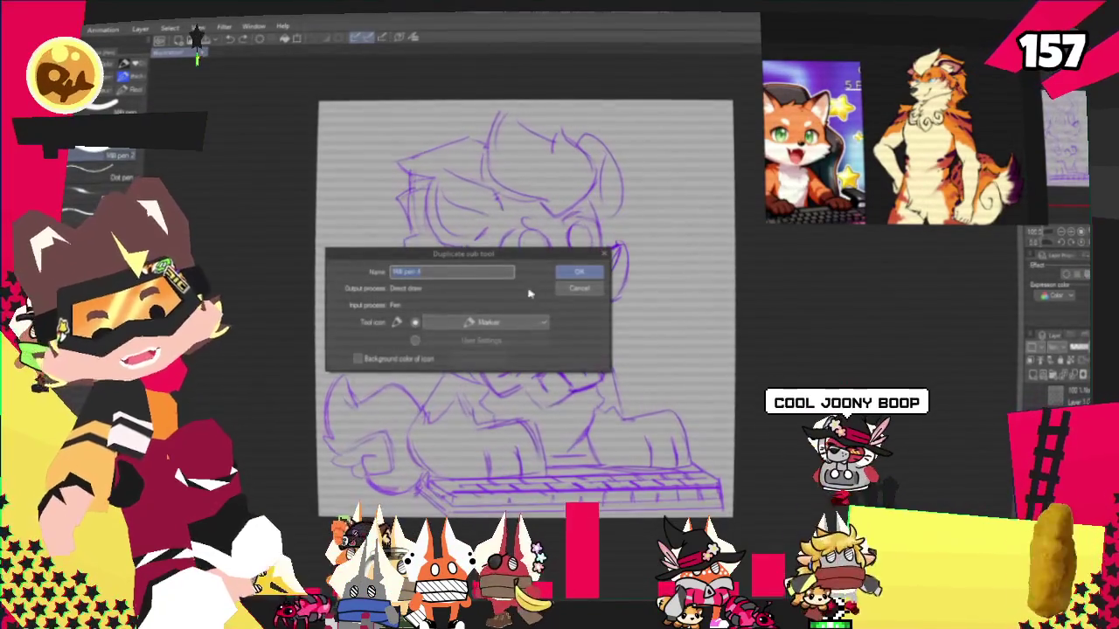
left_click(579, 271)
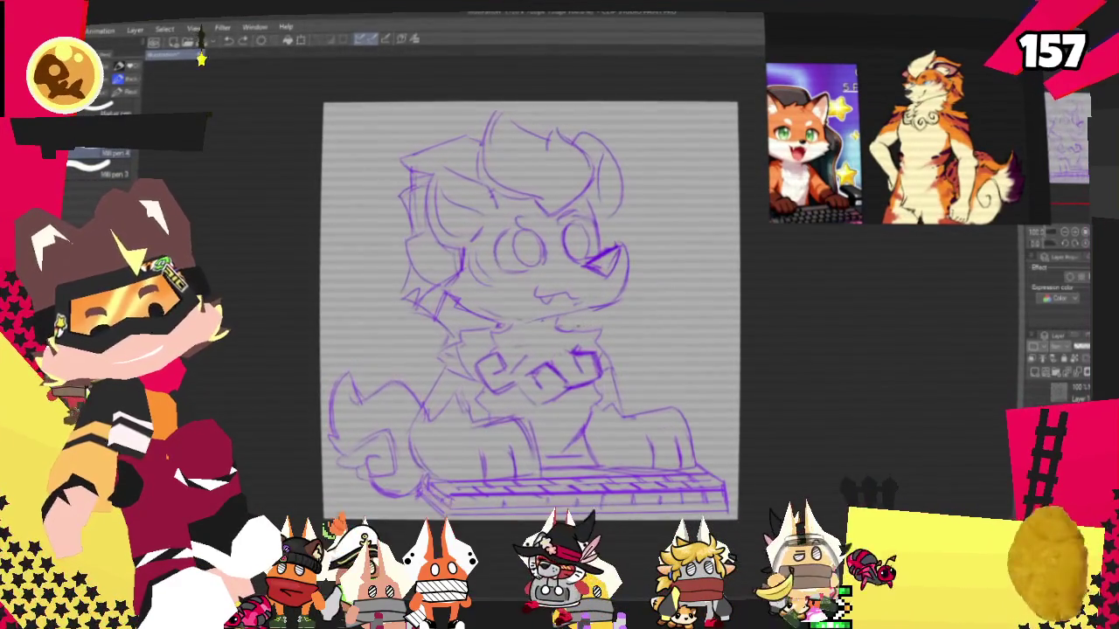
mouse_move(378, 257)
left_mouse_down()
mouse_move(472, 251)
mouse_move(502, 269)
left_mouse_up()
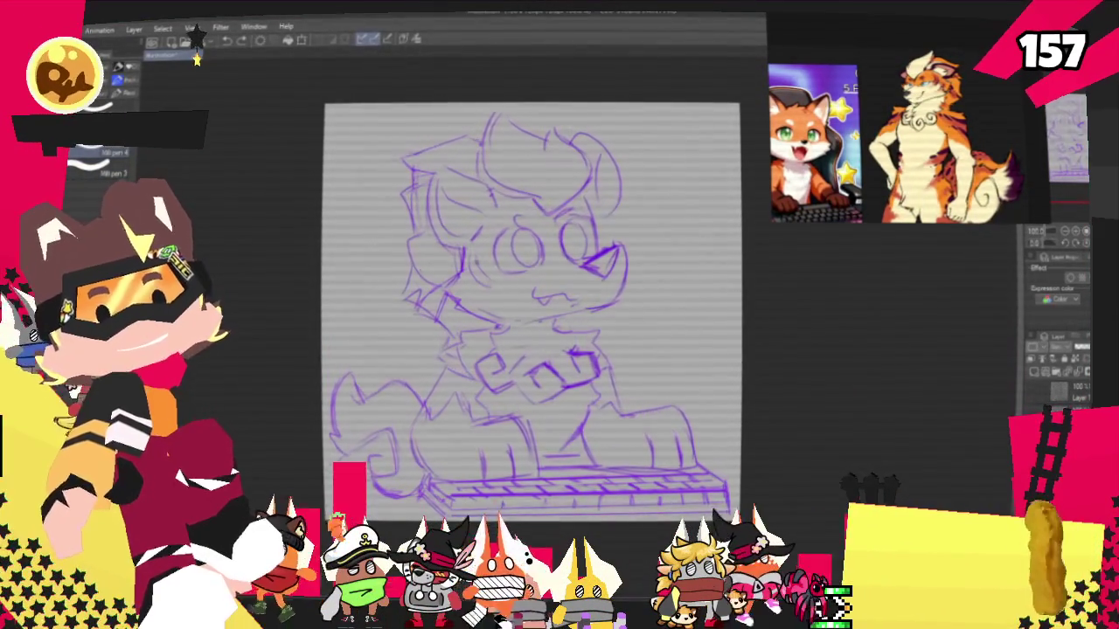
mouse_move(432, 346)
left_mouse_down()
mouse_move(422, 379)
mouse_move(634, 405)
left_mouse_up()
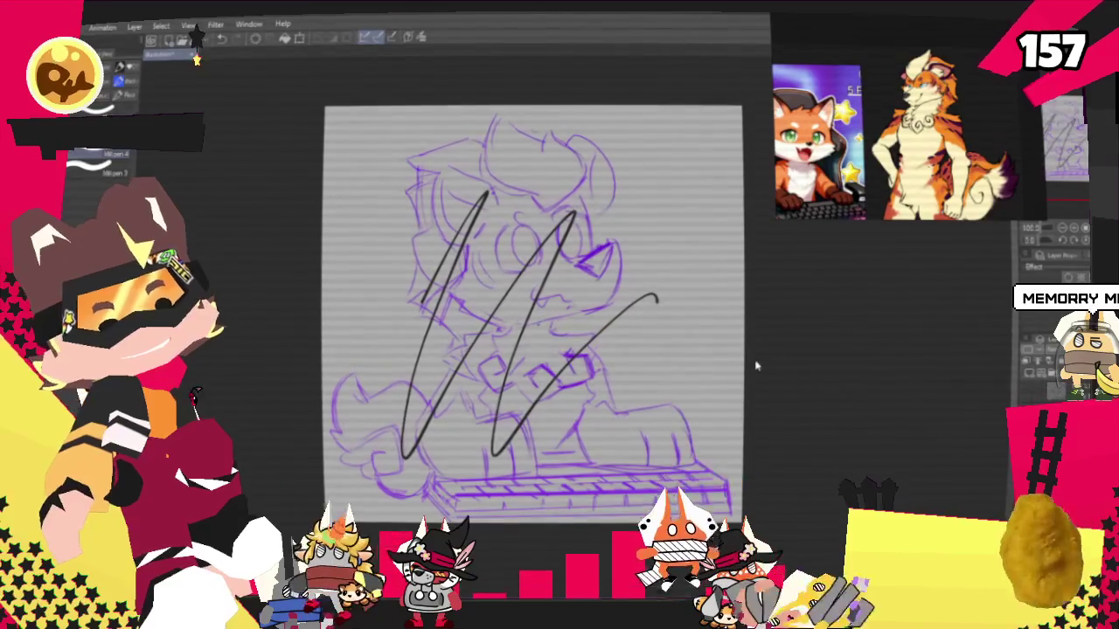
key("Delete")
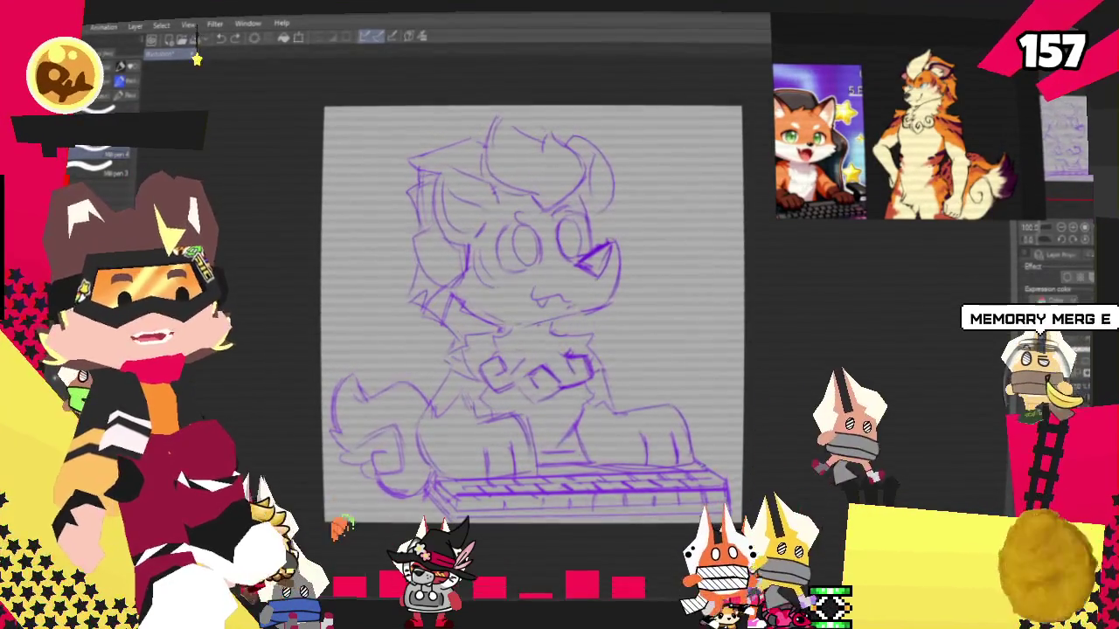
scroll(734, 516, "up", 2)
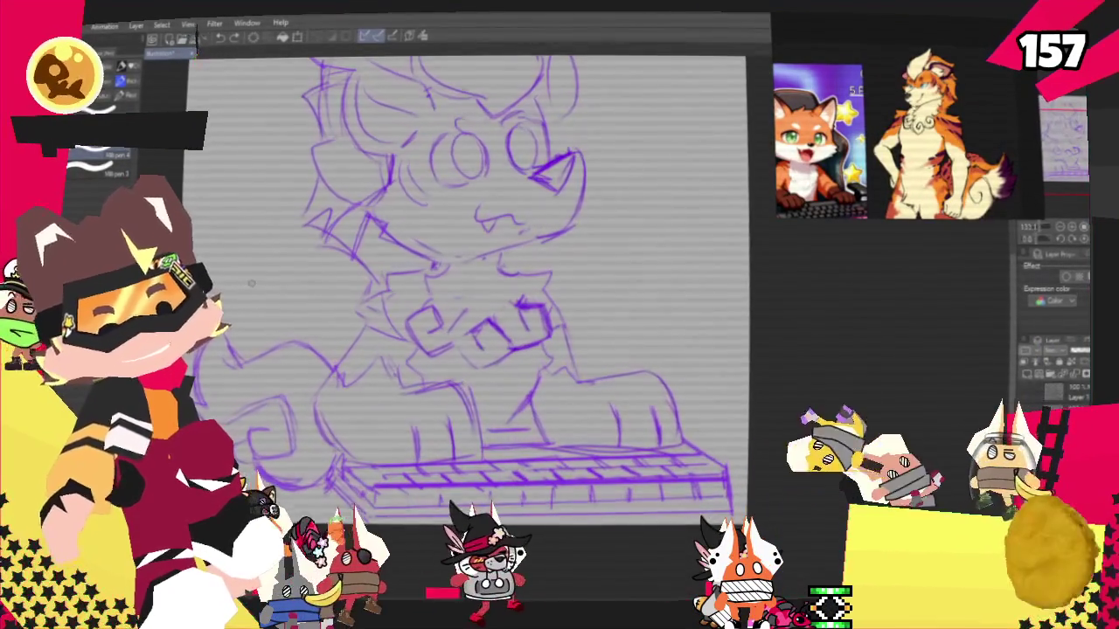
Draw a short black test stroke along the keyboard's front edge at its left end
scroll(254, 282, "up", 3)
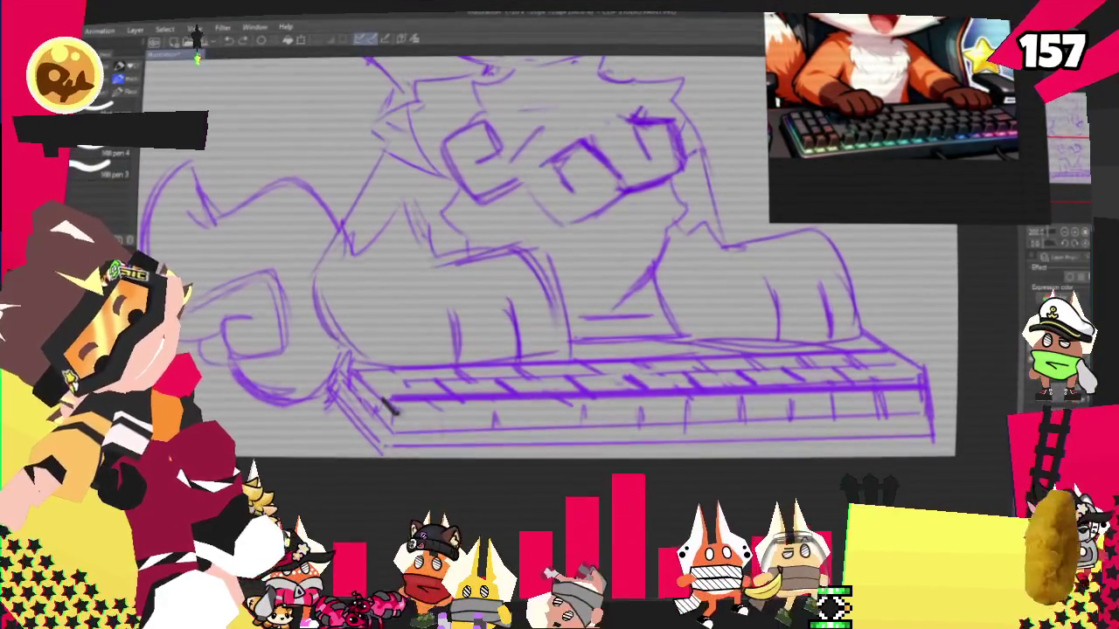
left_click_drag(385, 402, 442, 412)
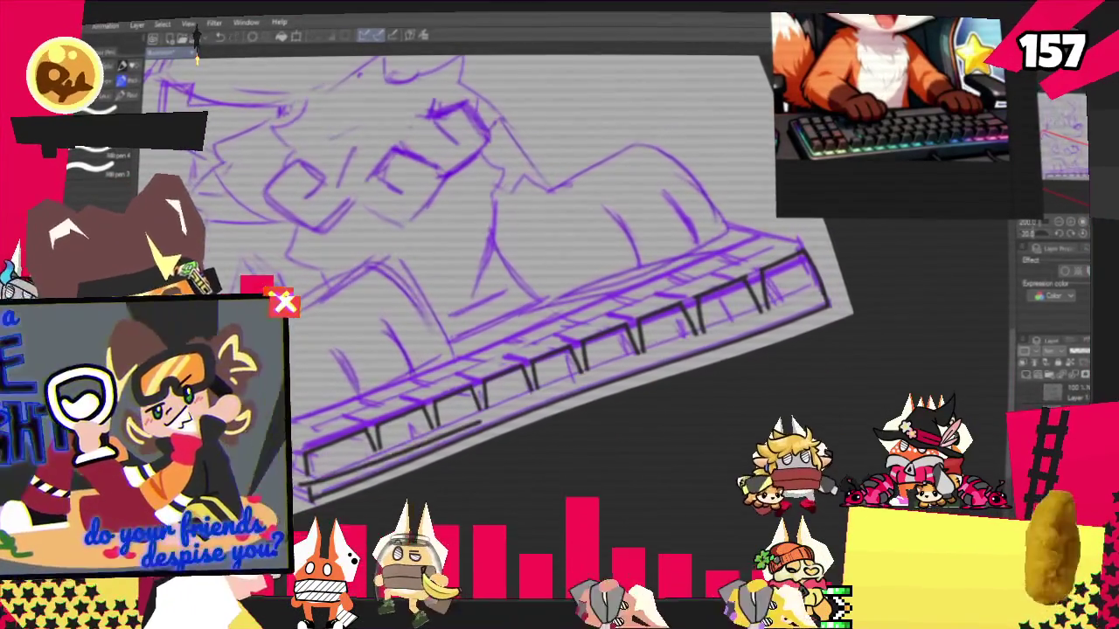
Rotate the canvas back to level and pan until the whole keyboard is in view
left_click_drag(1062, 234, 1074, 240)
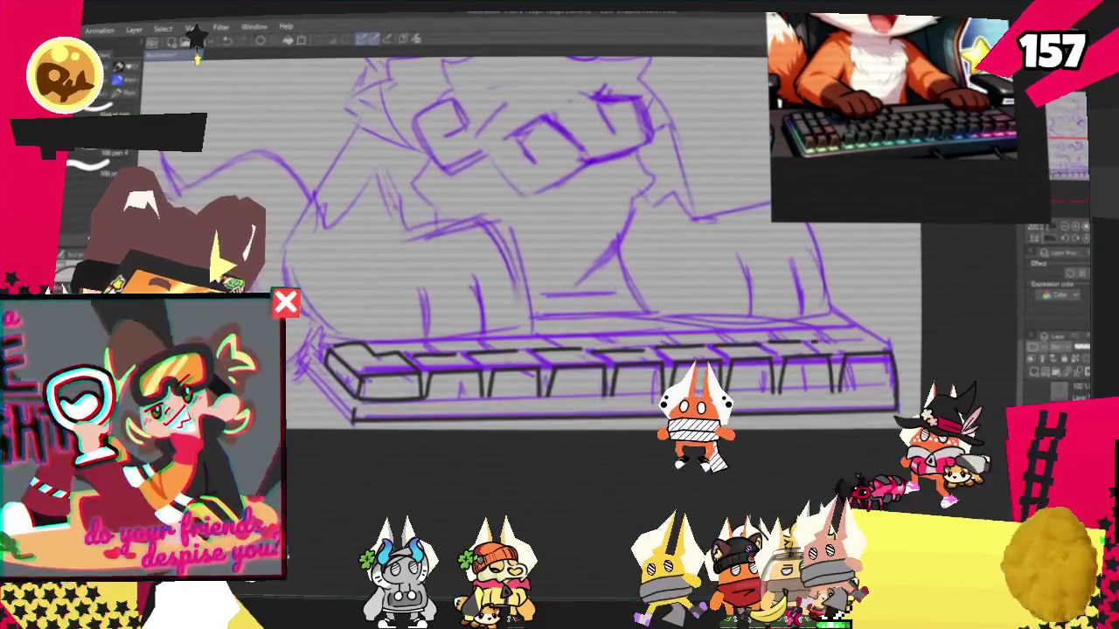
scroll(525, 236, "right", 2)
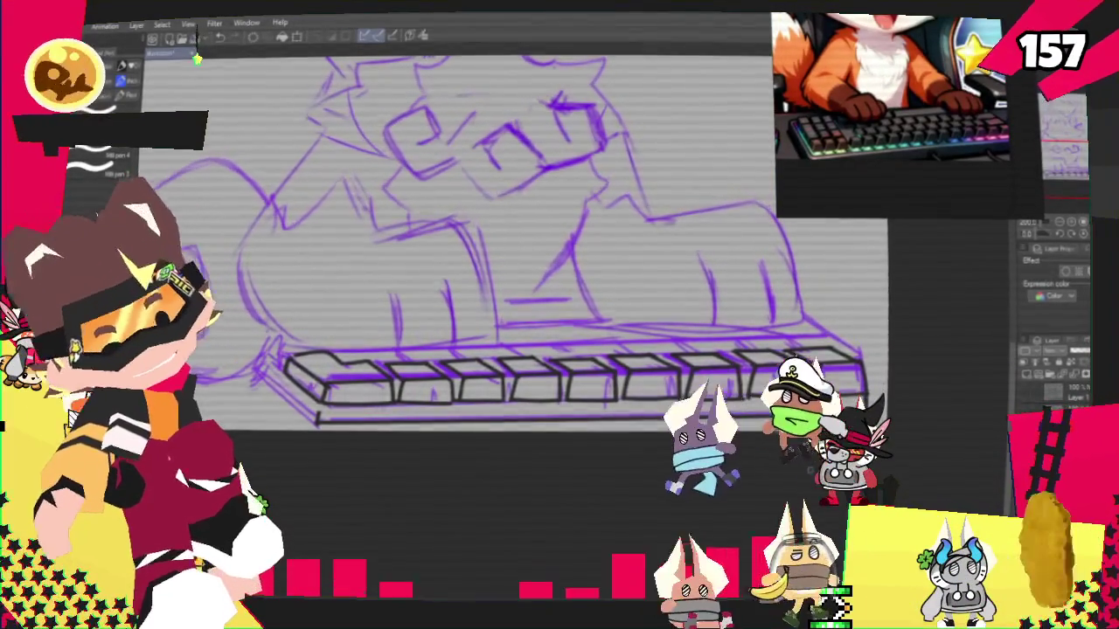
left_click_drag(489, 262, 561, 276)
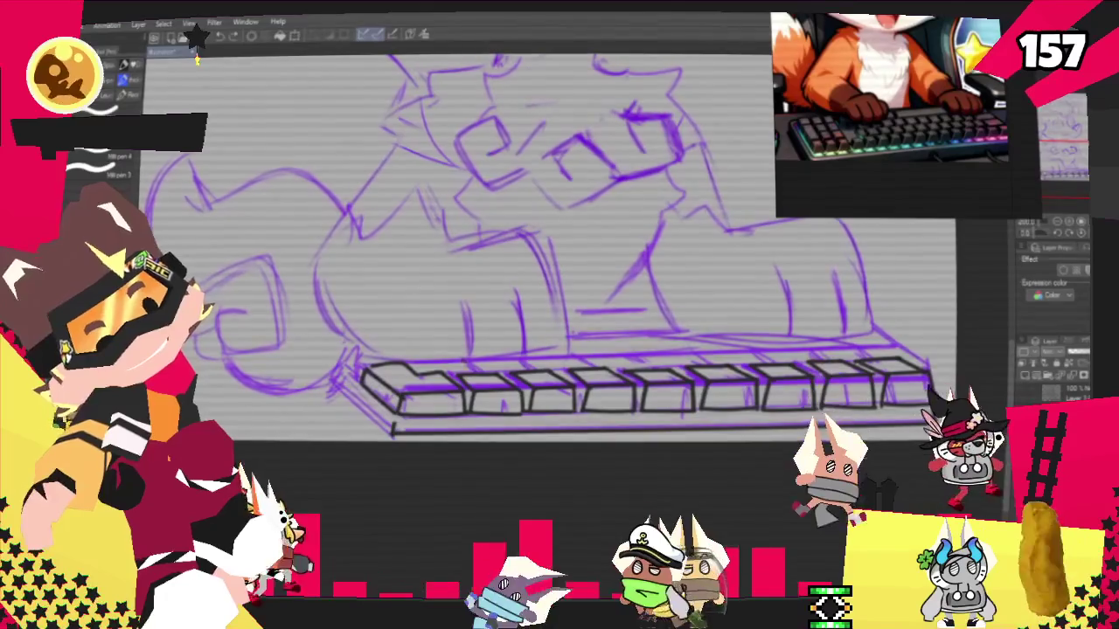
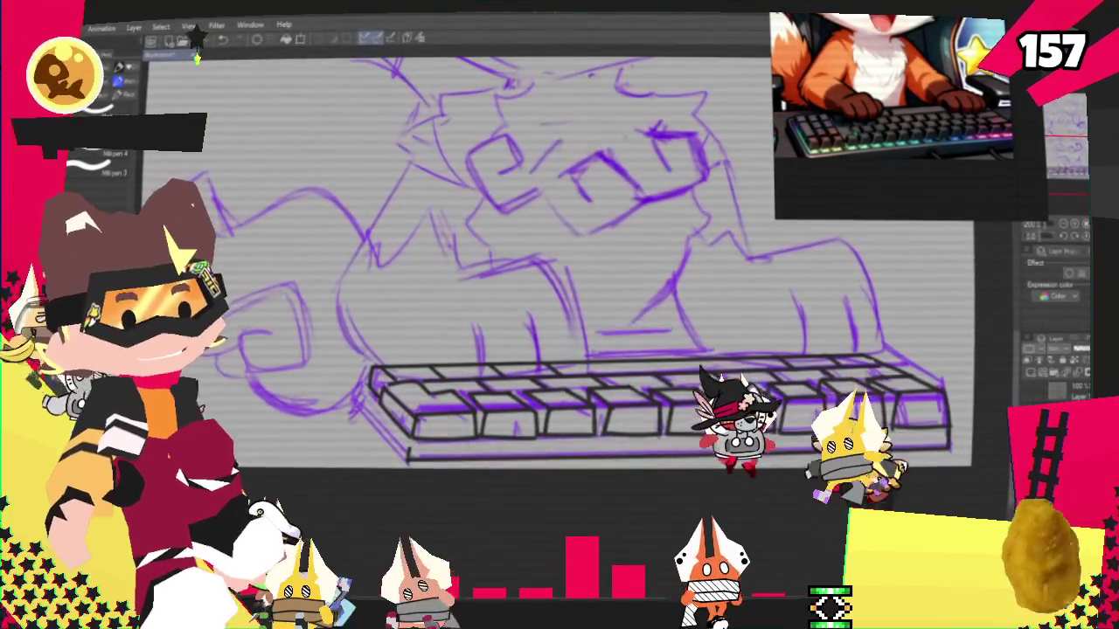
Nudge the keyboard view aside and fit the entire fox sketch on screen
left_click_drag(612, 350, 555, 363)
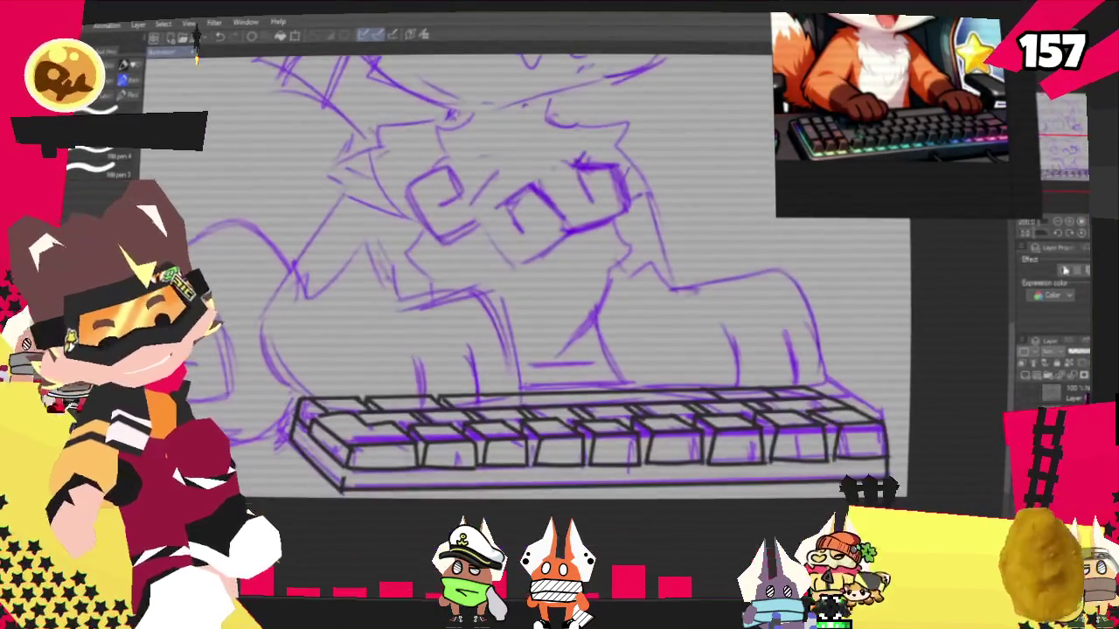
left_click(1059, 224)
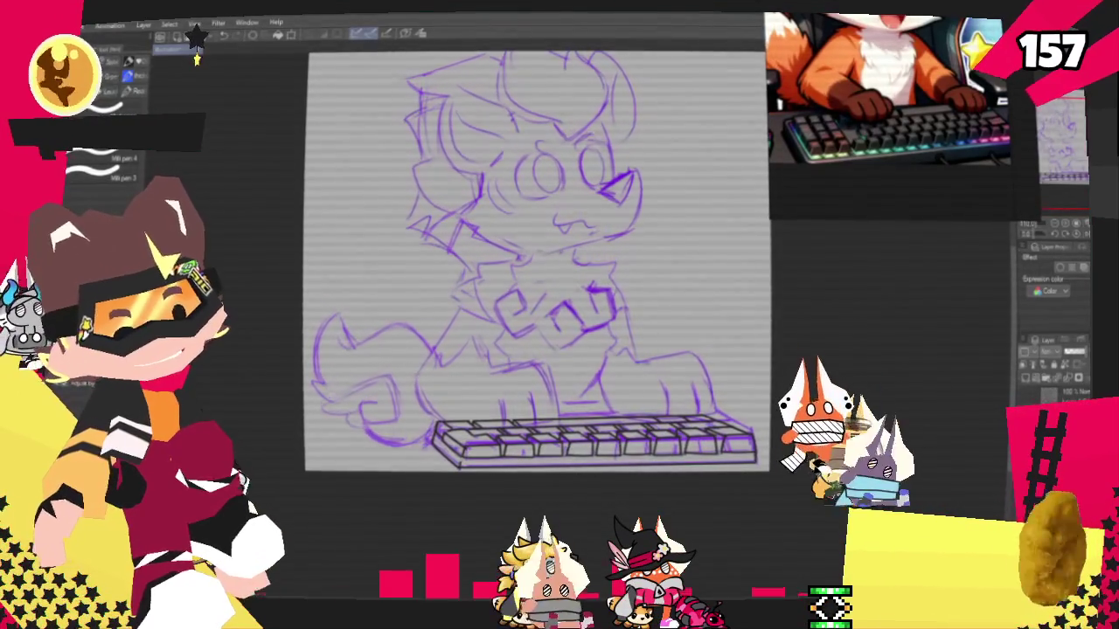
scroll(664, 428, "up", 2)
Zoom into the keyboard and extend its bottom ink line to the right
scroll(664, 428, "up", 2)
scroll(664, 429, "up", 2)
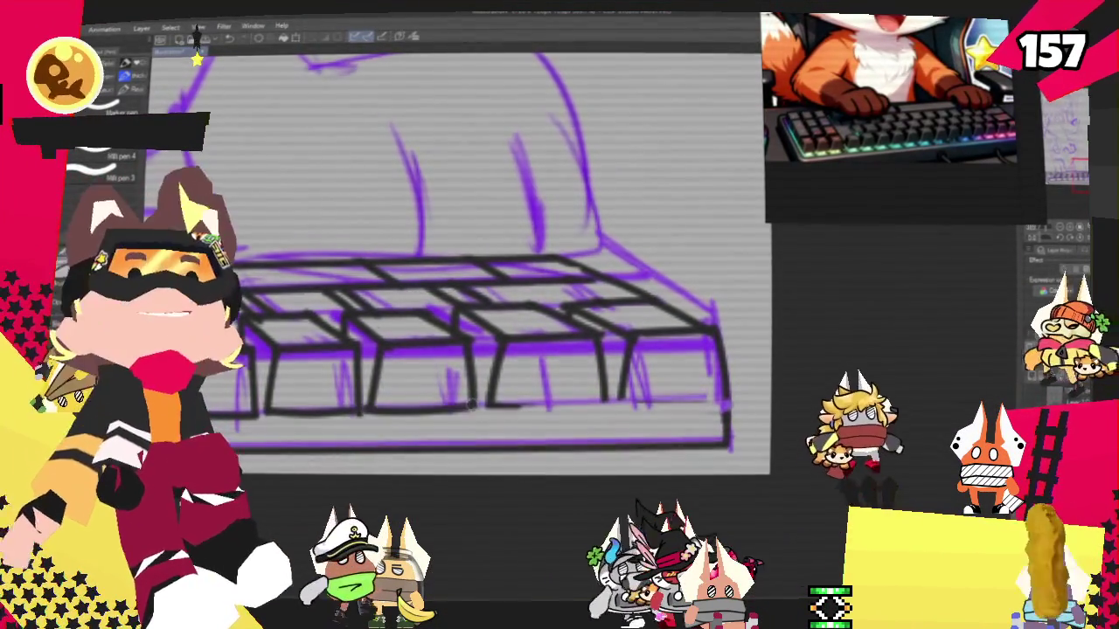
left_click_drag(520, 405, 603, 403)
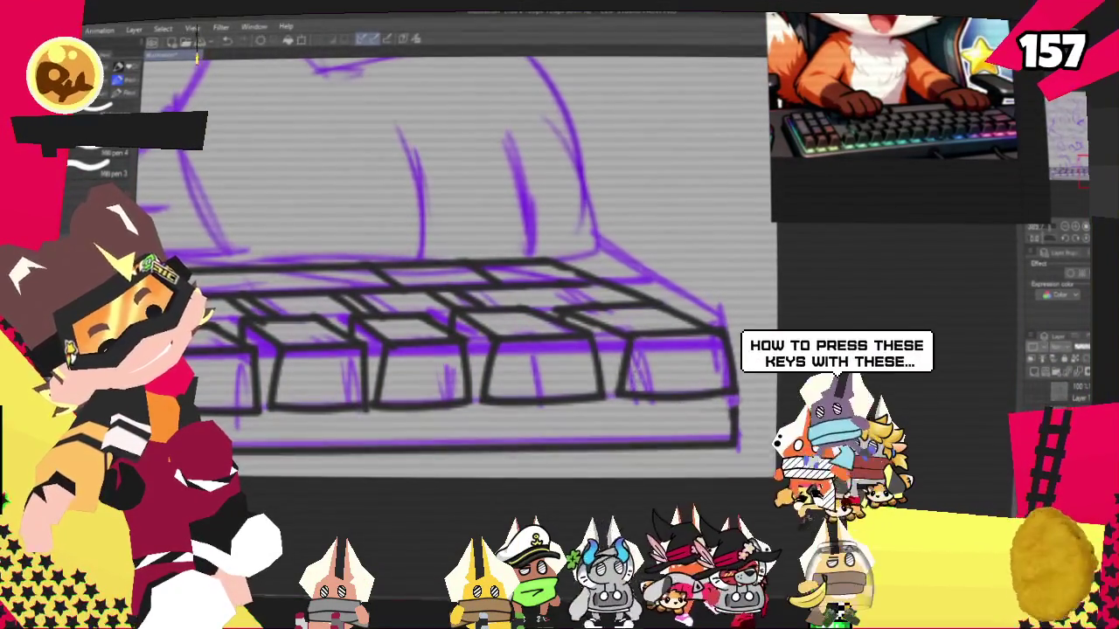
Zoom in close on the fox's face, ready for inking
key("ctrl+minus")
key("ctrl+minus")
key("ctrl+minus")
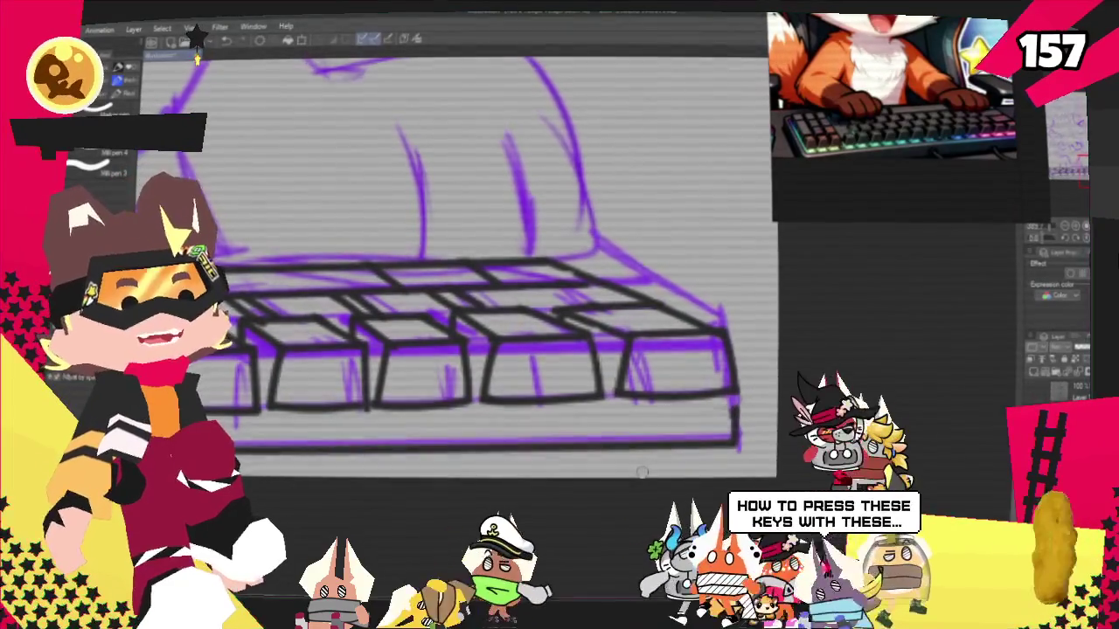
key("ctrl+plus")
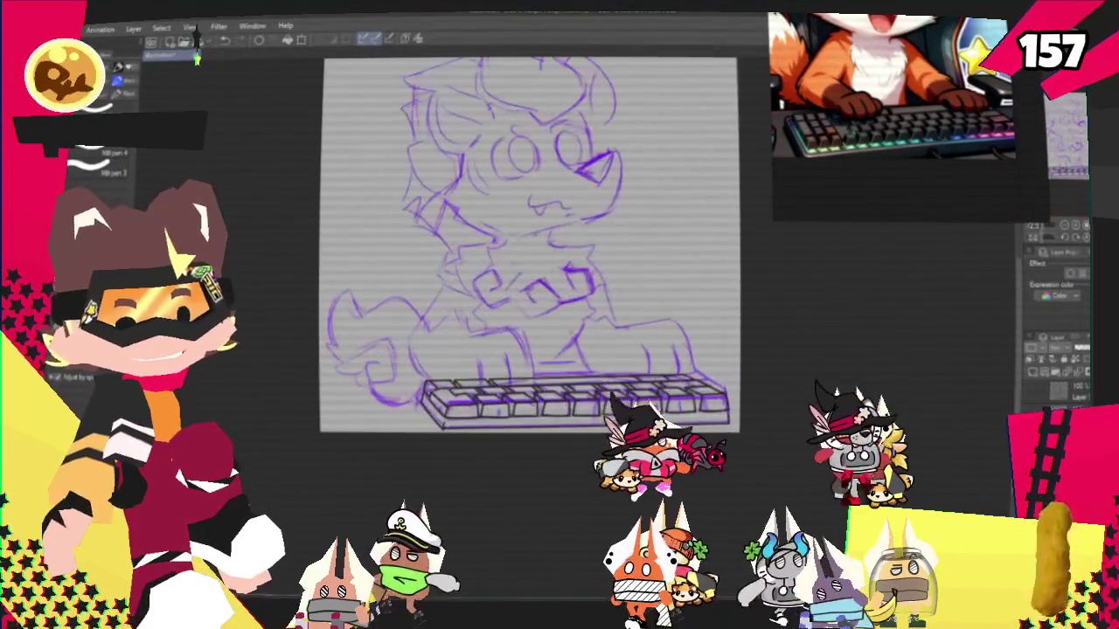
key("ctrl+plus")
key("ctrl+minus")
key("ctrl+plus")
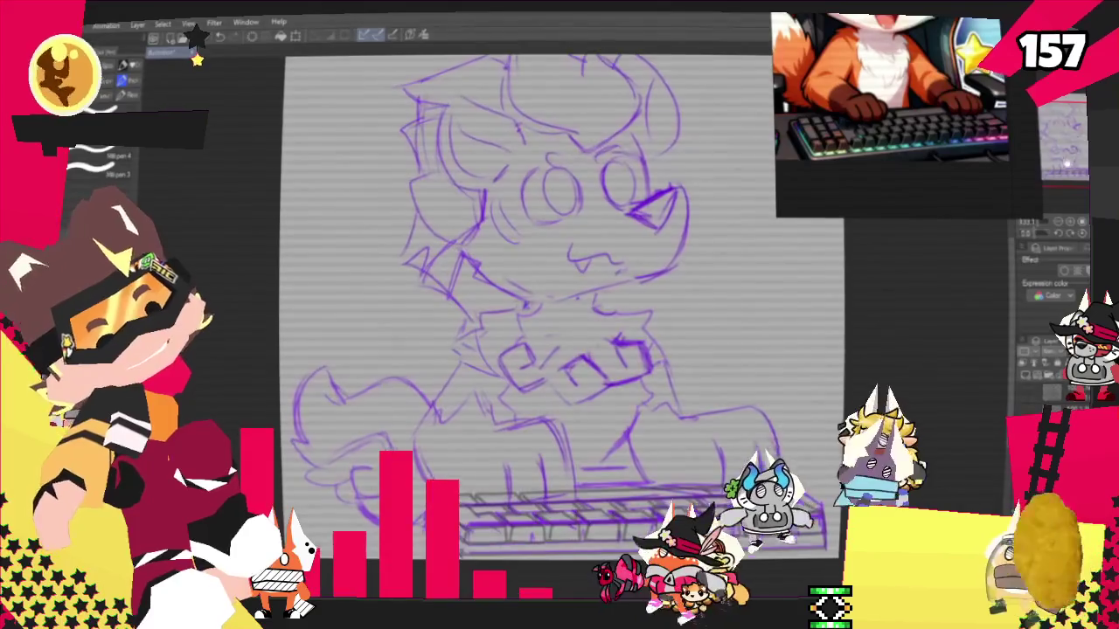
scroll(920, 191, "up", 2)
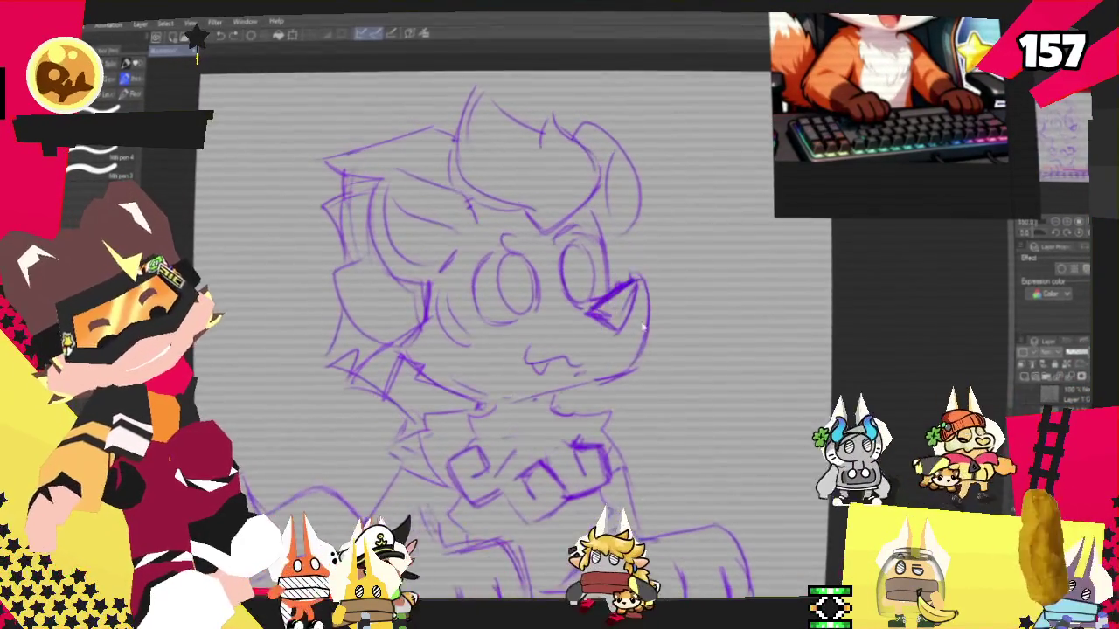
scroll(560, 315, "up", 2)
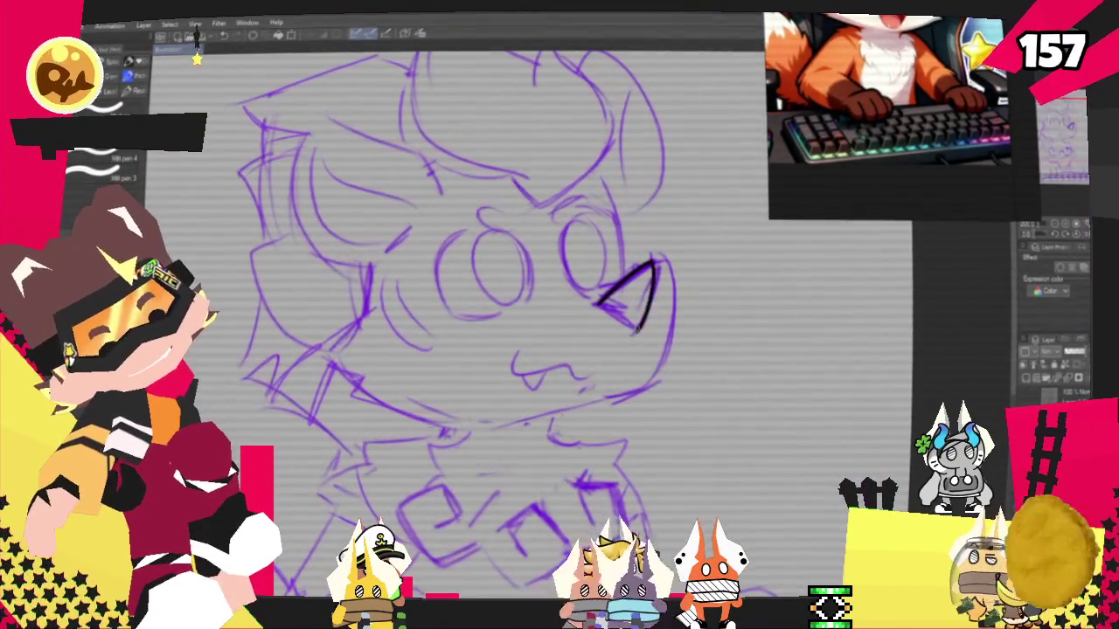
Ink the snout edge beside the eye, then the muzzle, fanged mouth and jawline
left_click_drag(623, 305, 627, 308)
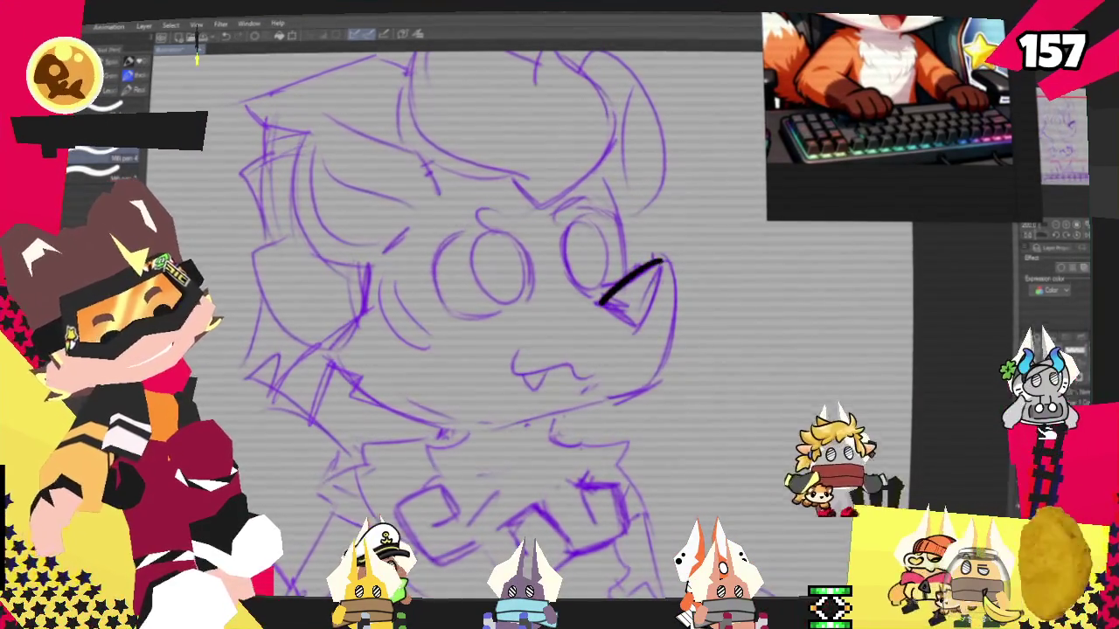
left_click_drag(602, 304, 605, 302)
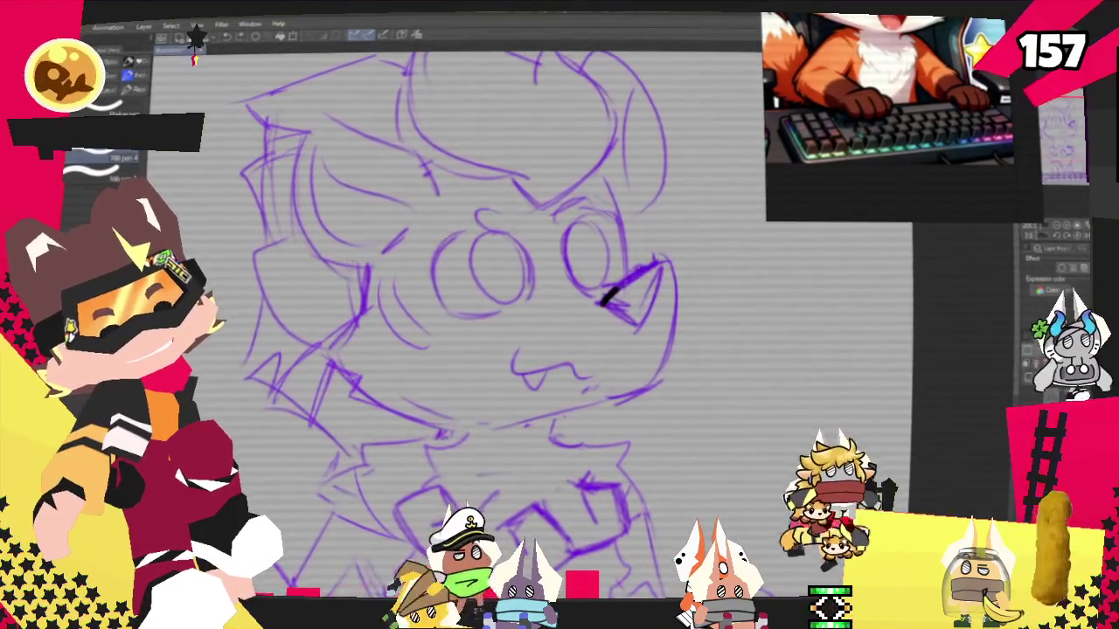
left_click_drag(338, 425, 600, 375)
key("ctrl+z")
mouse_move(602, 300)
left_mouse_down()
mouse_move(657, 266)
mouse_move(645, 321)
mouse_move(603, 302)
left_mouse_up()
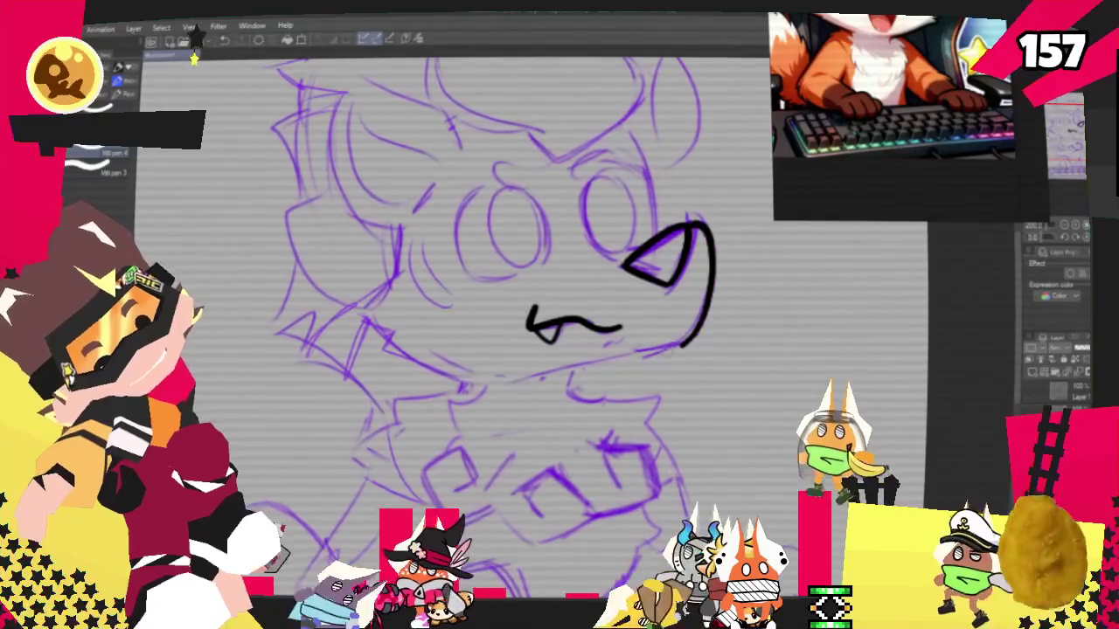
left_click_drag(699, 229, 463, 387)
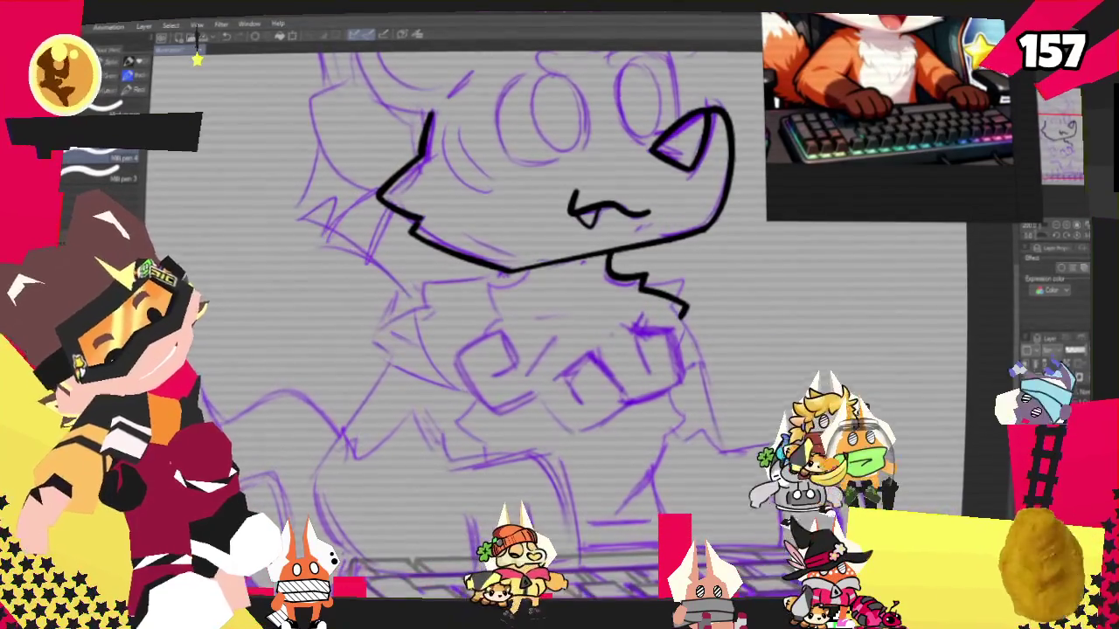
Ink the neck line, the arm down to the paw, and the paw's bottom edge
left_click_drag(678, 301, 724, 446)
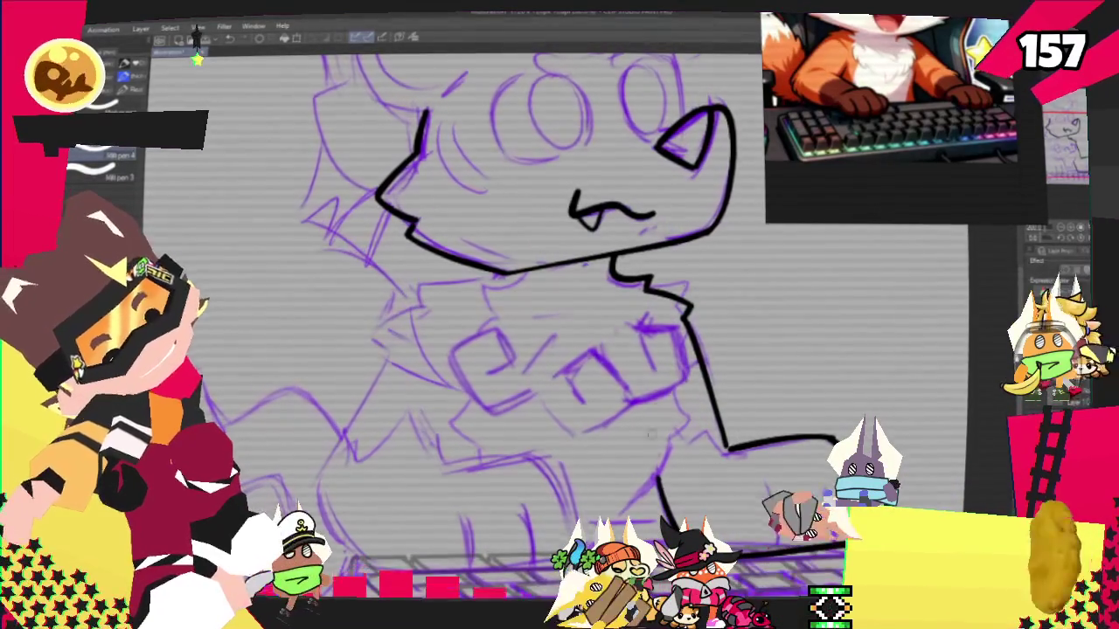
left_click_drag(675, 398, 661, 451)
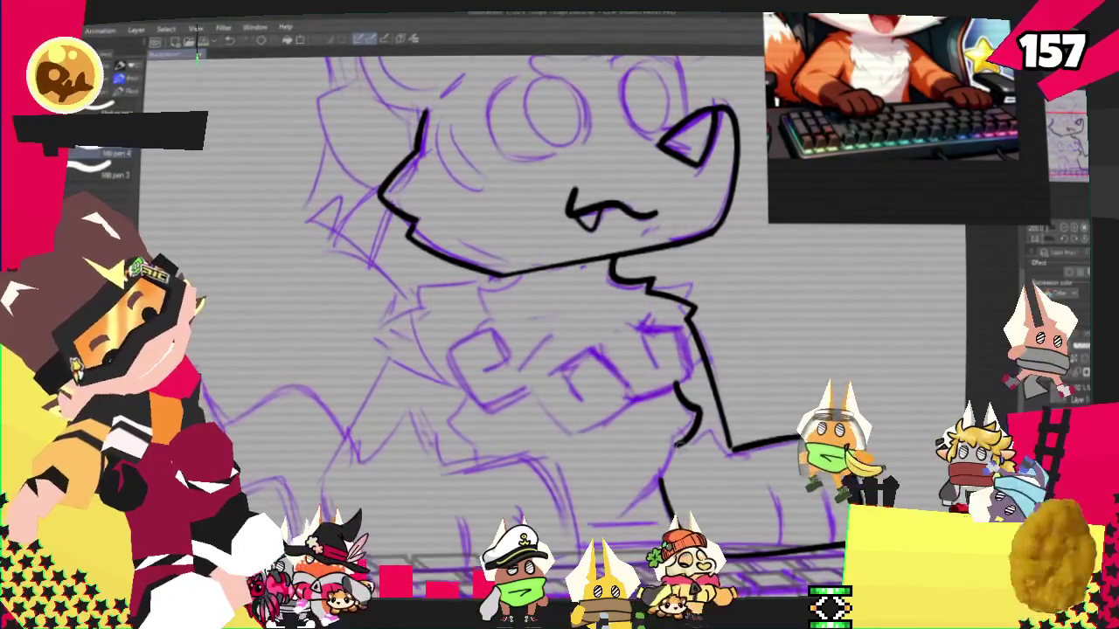
left_click_drag(666, 485, 625, 535)
left_click_drag(686, 550, 843, 546)
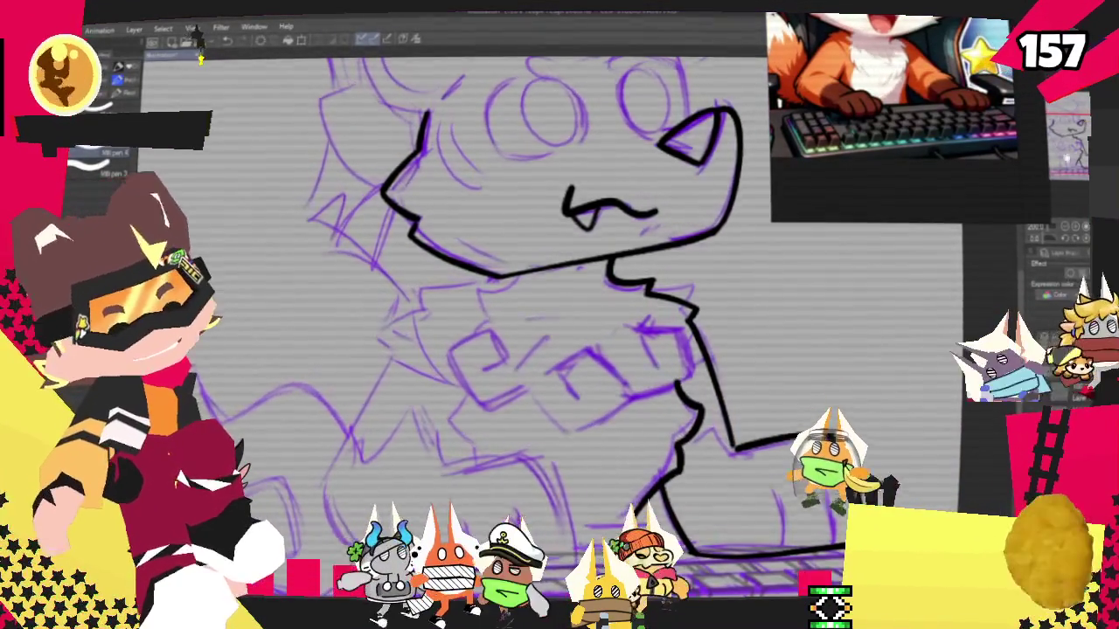
scroll(525, 349, "down", 3)
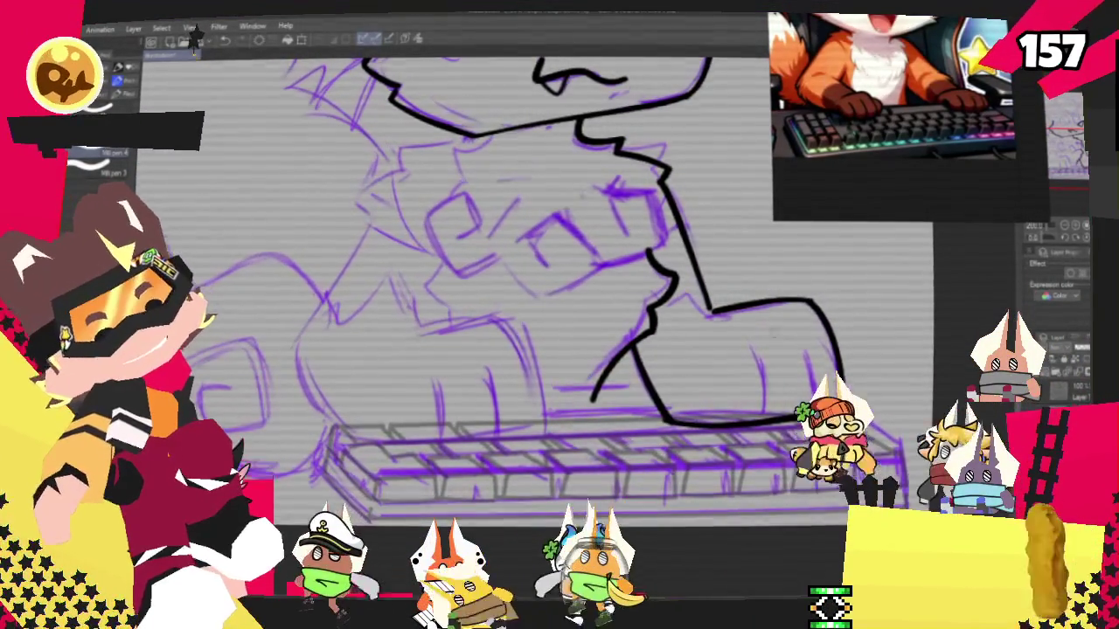
Draw two toe lines inside the paw, then recentre the view on the head and chest
left_click_drag(752, 358, 766, 420)
left_click_drag(798, 354, 808, 411)
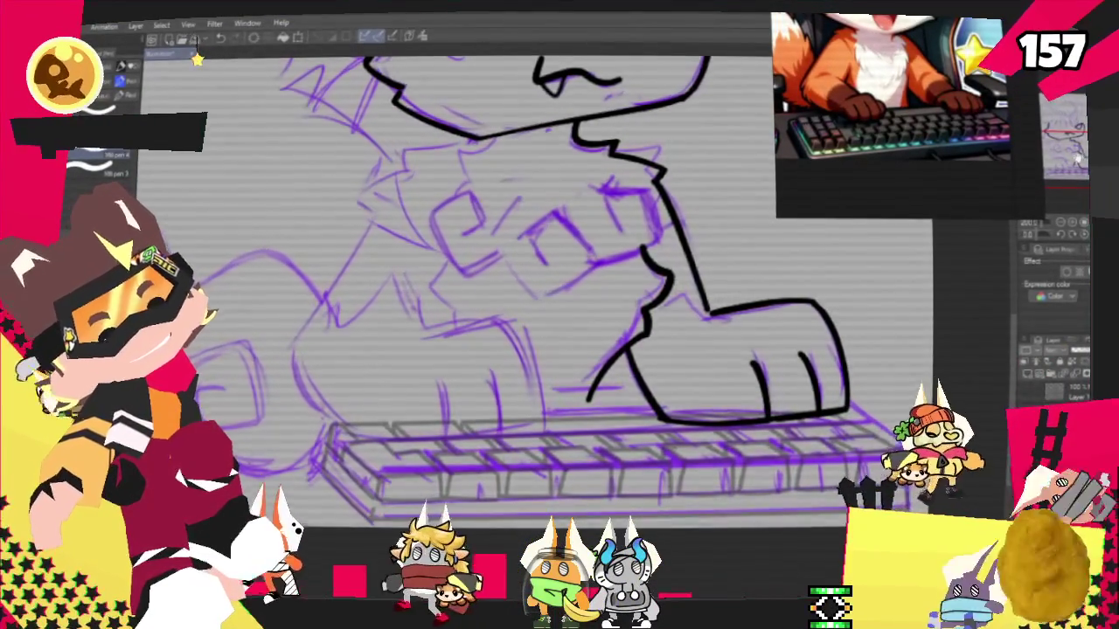
scroll(524, 306, "up", 2)
scroll(524, 306, "up", 2)
scroll(524, 306, "up", 2)
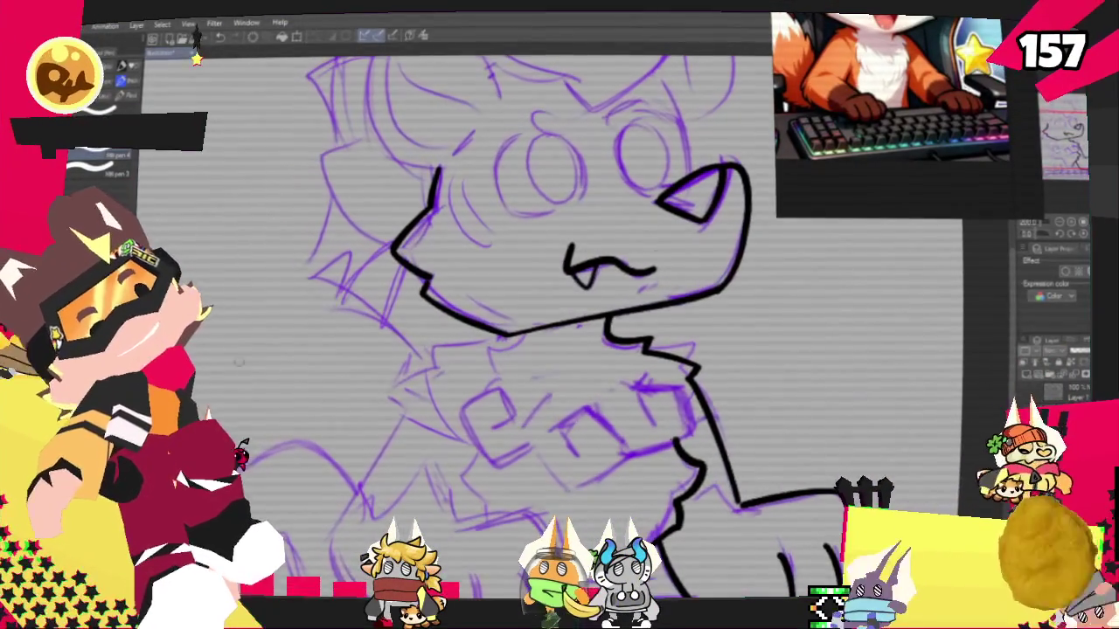
left_click_drag(525, 306, 586, 284)
left_click_drag(560, 332, 599, 336)
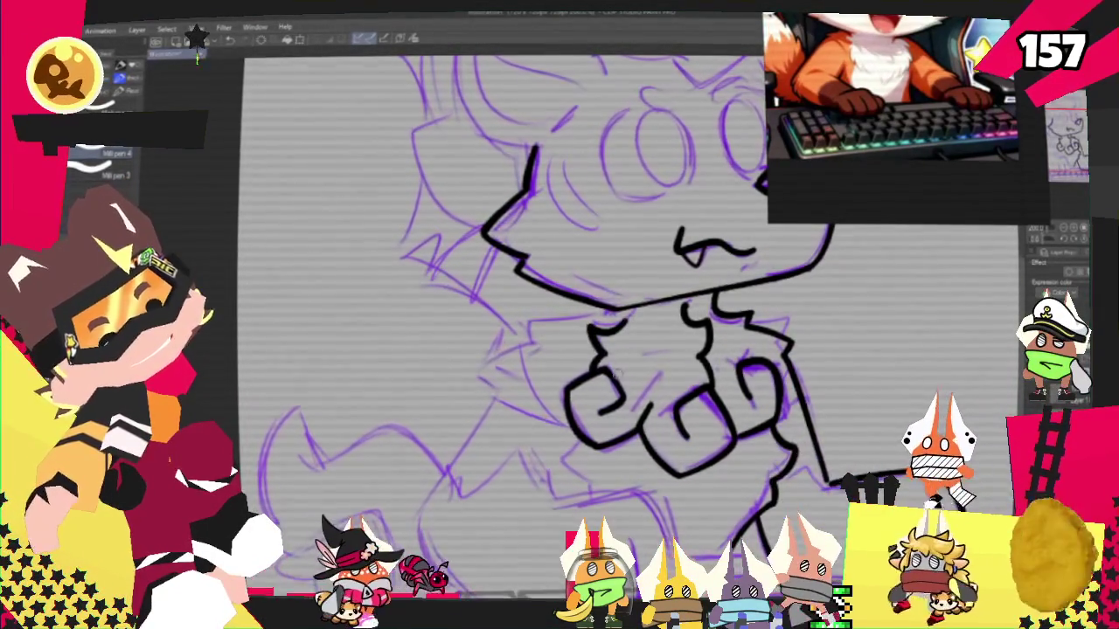
Ink the top of the chest fur swirl and the body line toward the keyboard
mouse_move(596, 317)
left_mouse_down()
mouse_move(524, 348)
mouse_move(494, 395)
left_mouse_up()
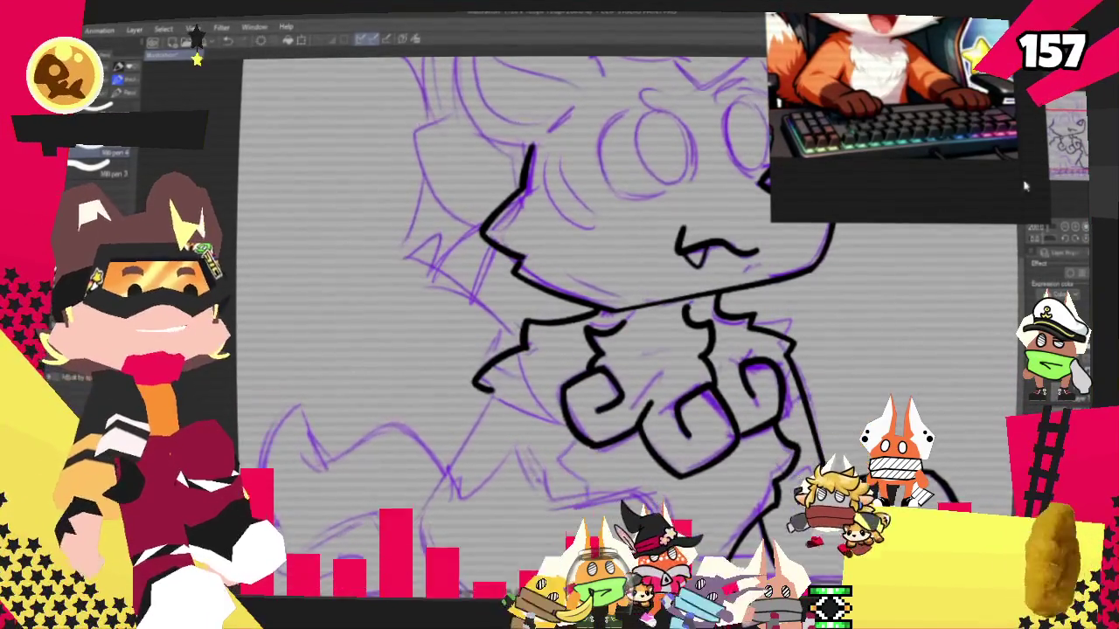
scroll(612, 332, "down", 3)
scroll(647, 306, "down", 3)
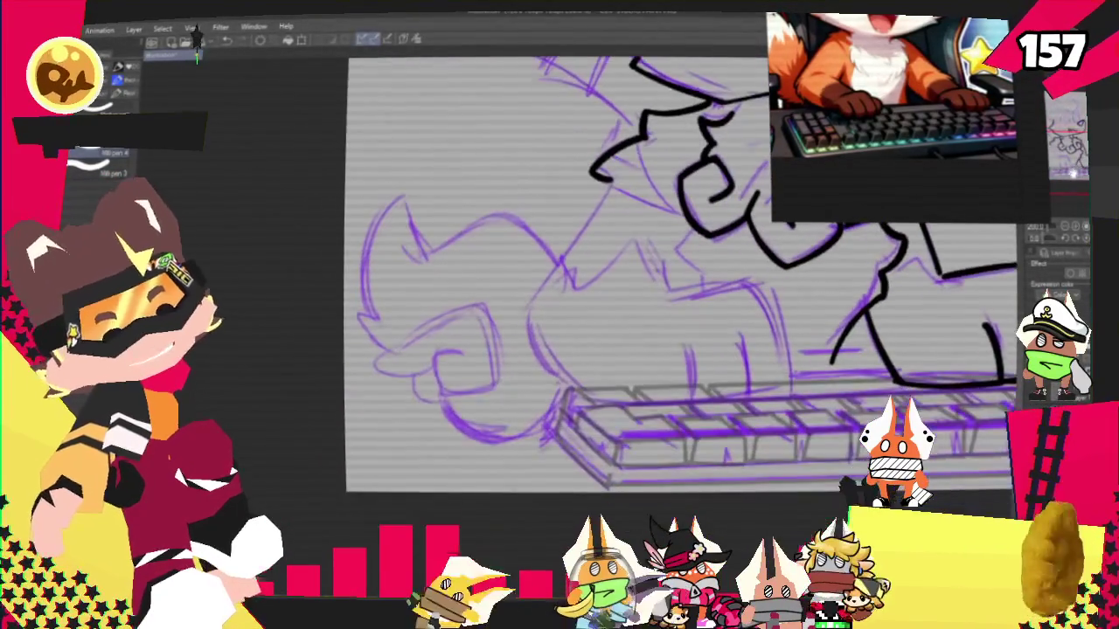
left_click_drag(616, 170, 530, 314)
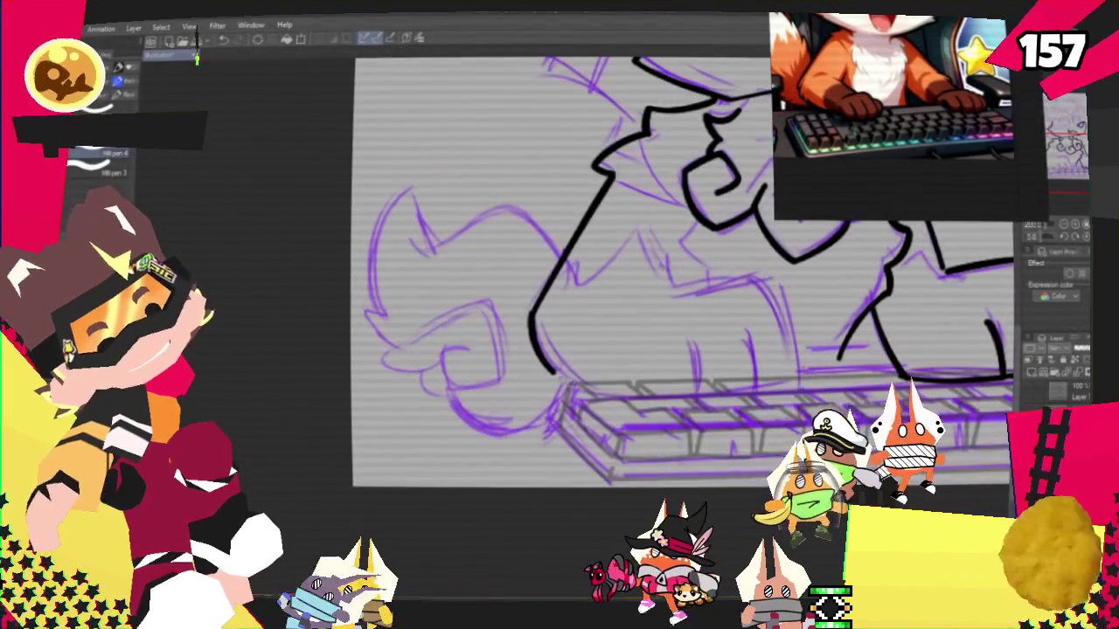
Ink the right paw edge and the paws' bottom line along the keyboard, joining the left paw
mouse_move(658, 298)
left_mouse_down()
mouse_move(750, 273)
mouse_move(792, 377)
left_mouse_up()
left_click_drag(584, 403, 743, 399)
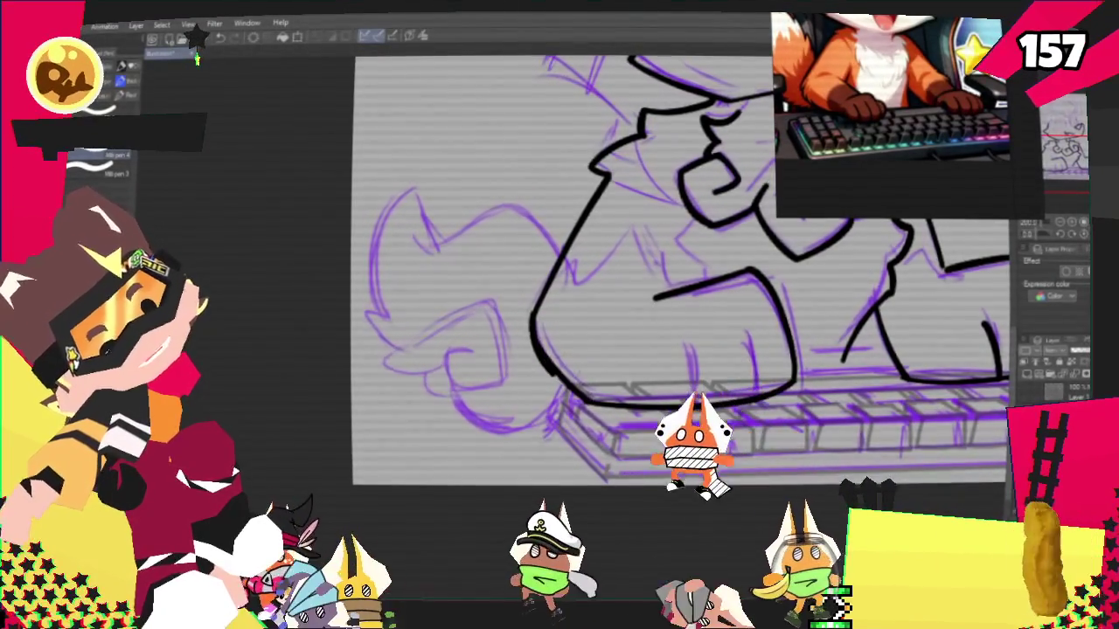
left_click_drag(550, 372, 584, 403)
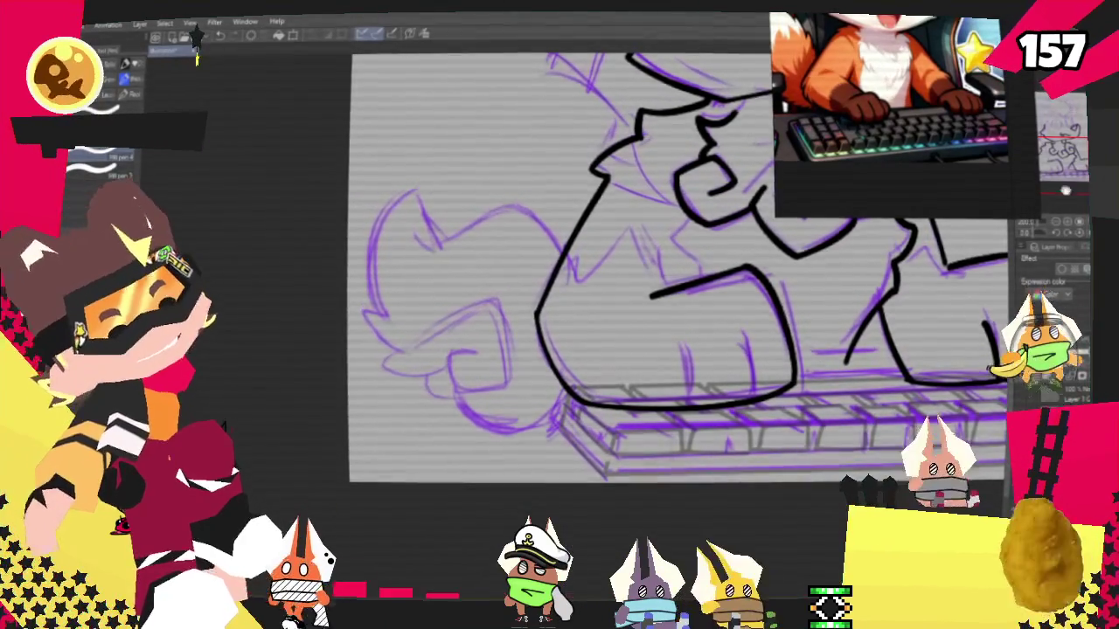
left_click_drag(661, 161, 478, 196)
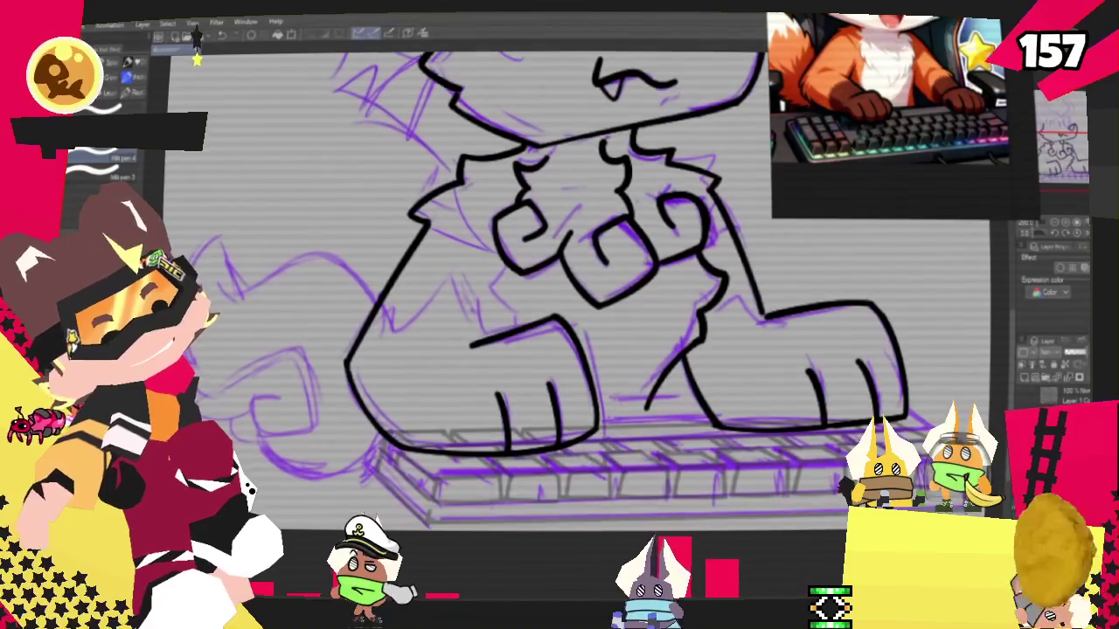
scroll(559, 297, "up", 1)
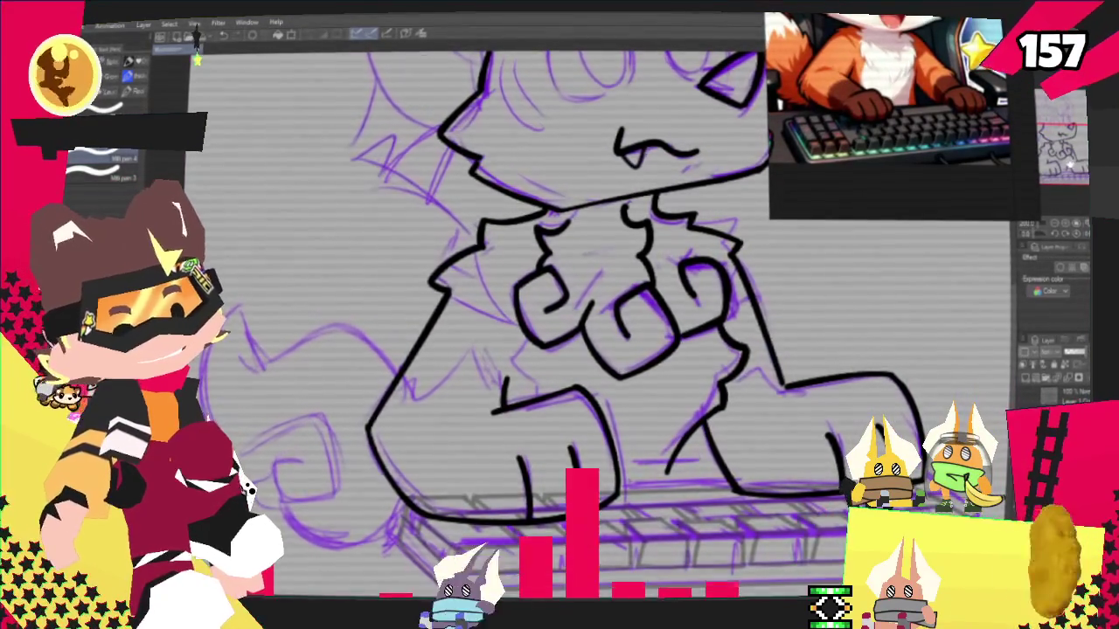
Move up to the face and trace the round outline of the right eye
scroll(560, 315, "up", 1)
scroll(559, 315, "up", 1)
scroll(559, 315, "up", 2)
scroll(559, 315, "up", 2)
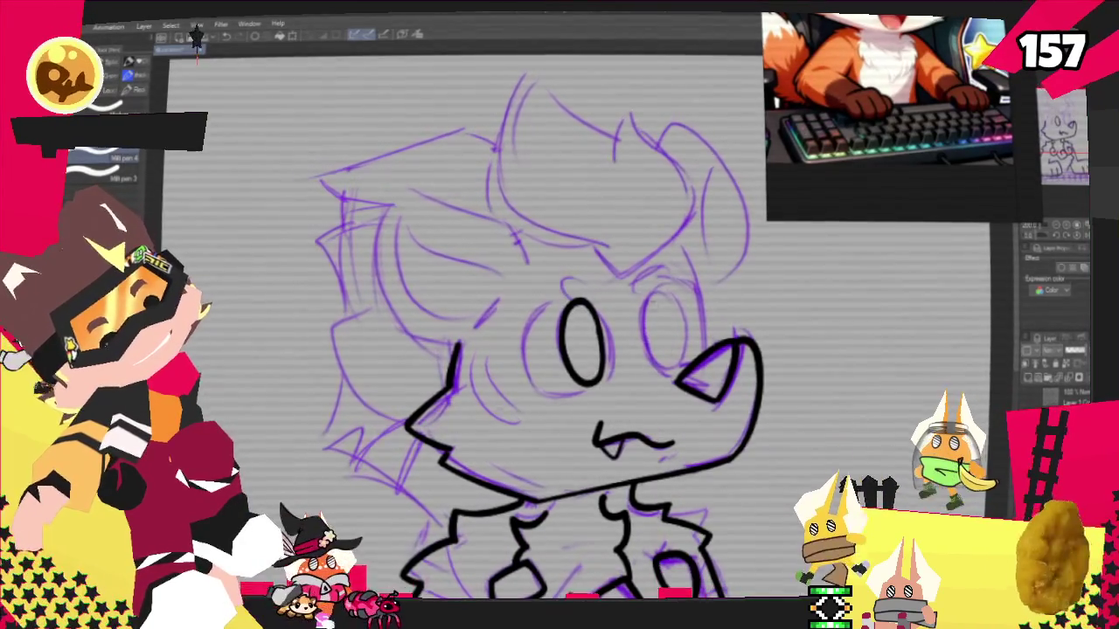
left_click_drag(673, 300, 655, 365)
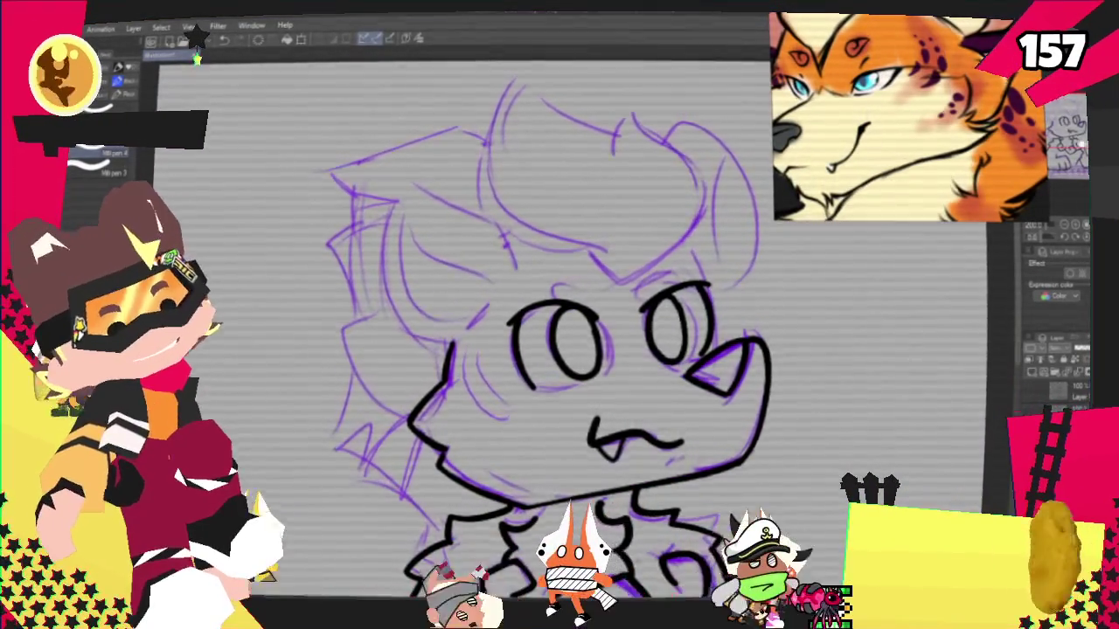
scroll(728, 278, "up", 3)
scroll(542, 367, "down", 1)
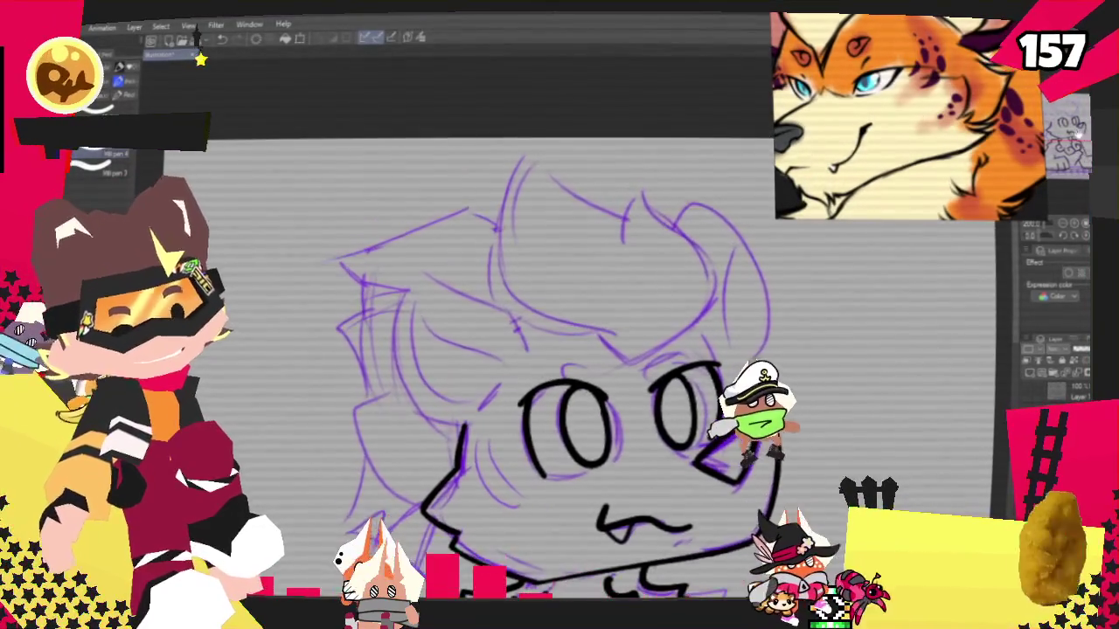
Ink the eyebrow over the right eye and the forehead hair tuft outline down to the brow
left_click_drag(622, 349, 680, 315)
left_click_drag(647, 183, 699, 316)
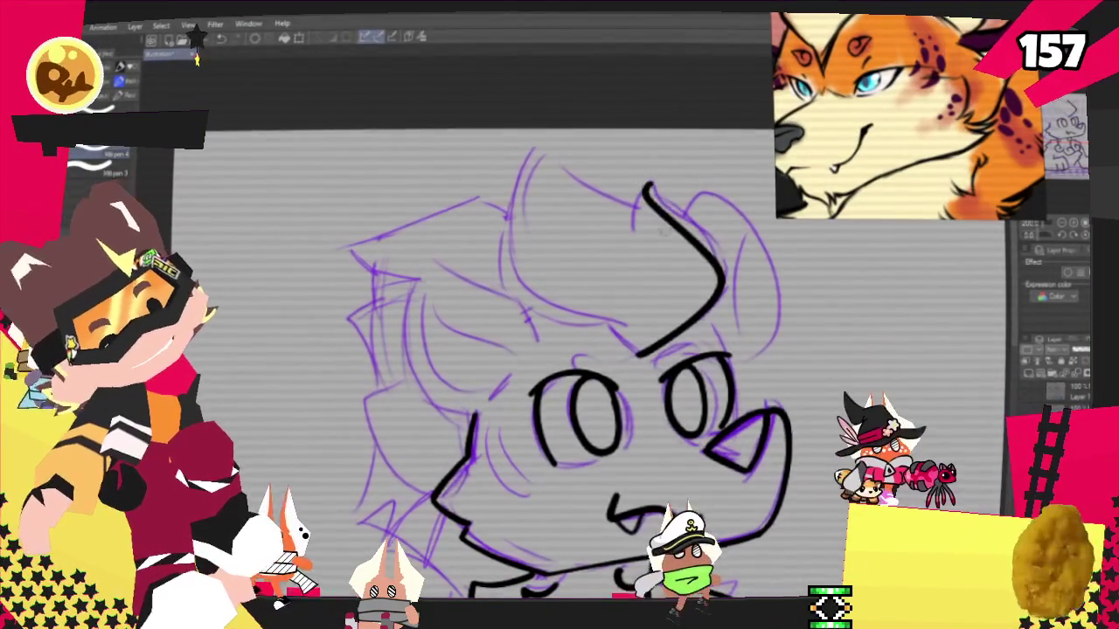
left_click_drag(647, 185, 623, 199)
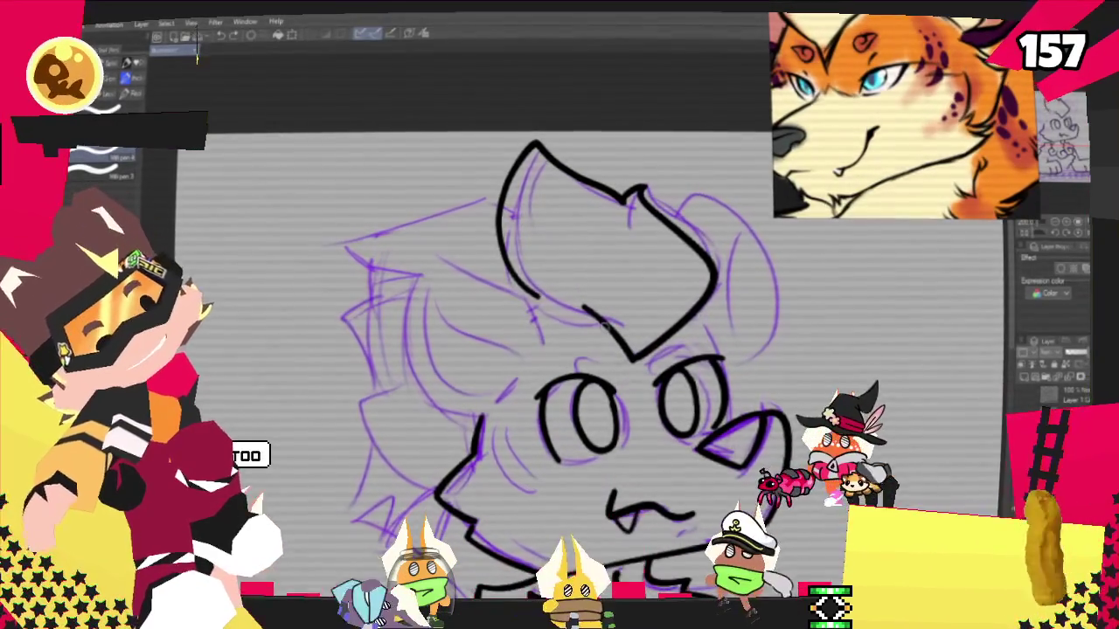
left_click_drag(535, 295, 603, 316)
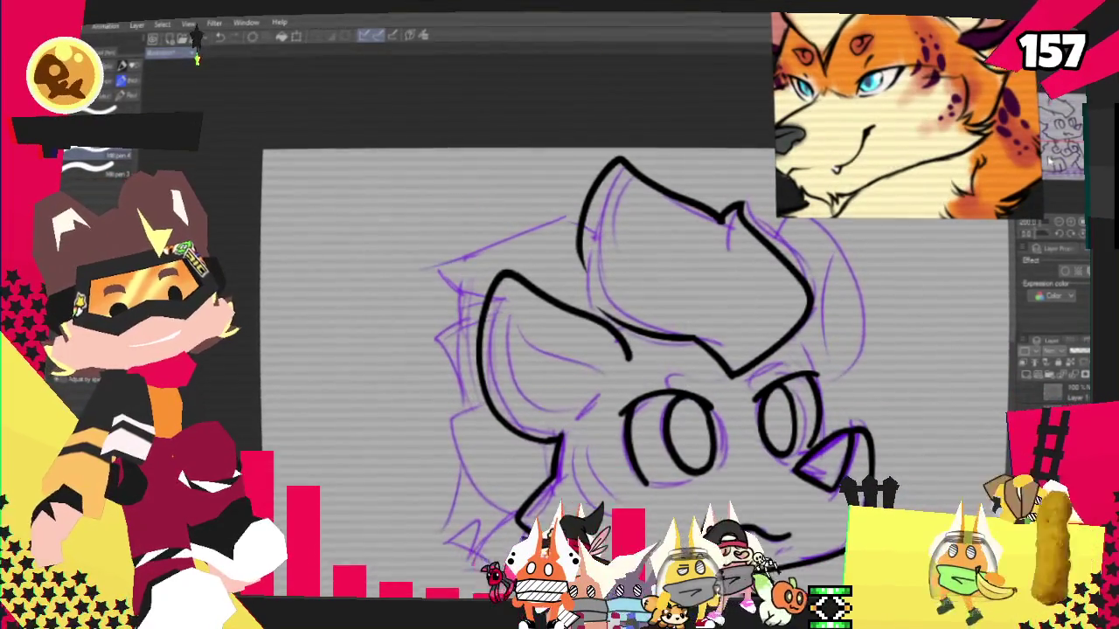
Pan the canvas to centre the fox's head
left_click_drag(559, 349, 521, 369)
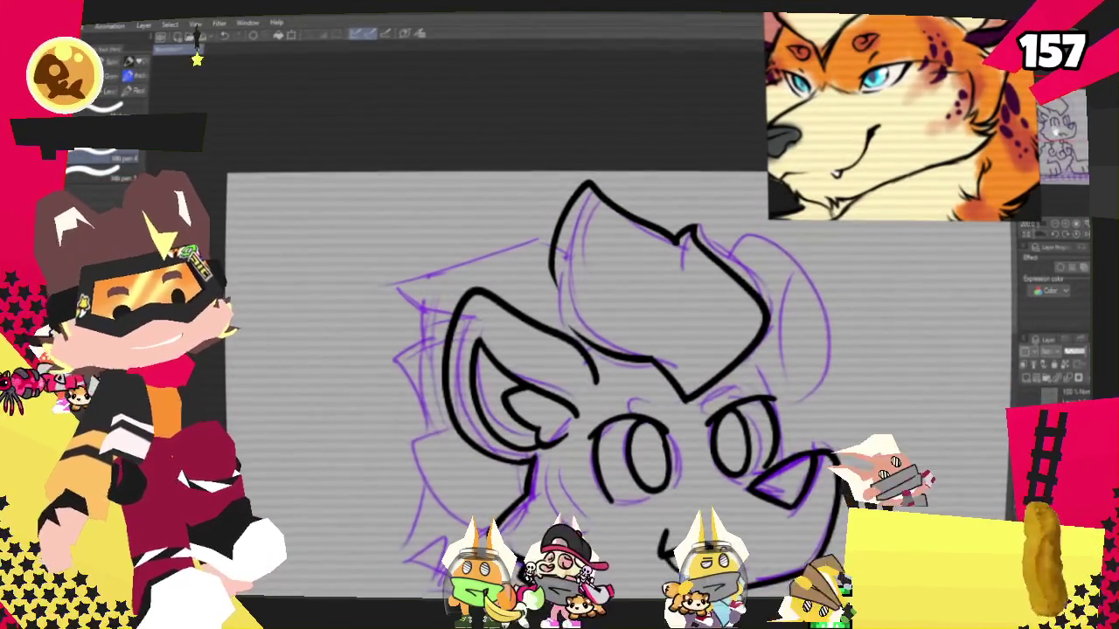
Move to the head's left side, ink the hair line over the left ear, and extend its outer edge
left_click_drag(527, 225, 440, 188)
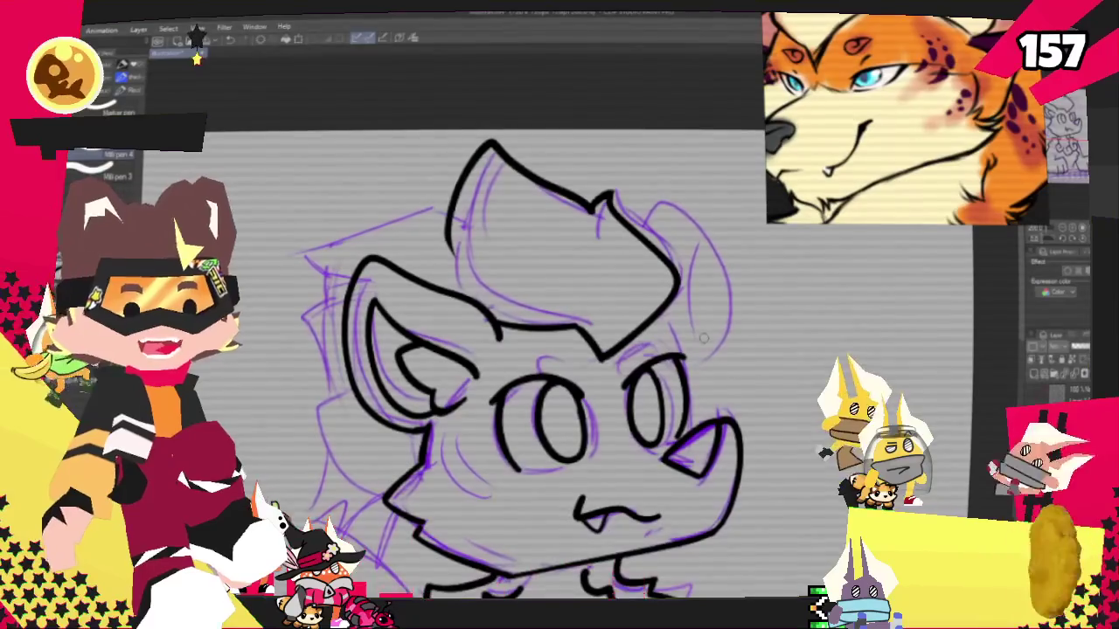
left_click_drag(704, 339, 923, 364)
left_click_drag(543, 307, 681, 231)
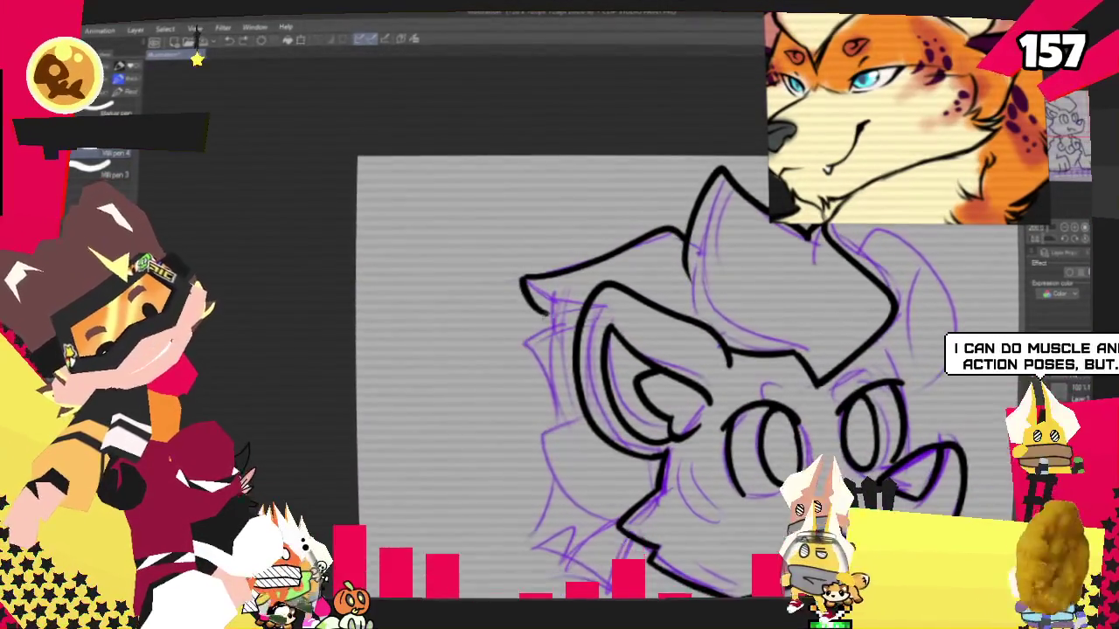
left_click_drag(548, 311, 517, 352)
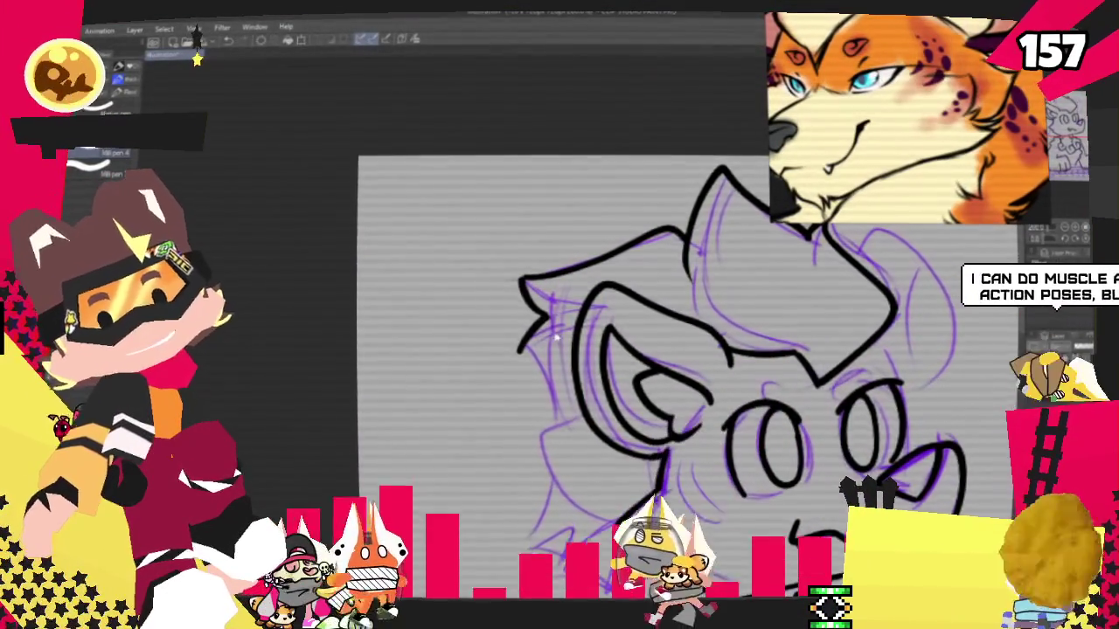
left_click_drag(518, 350, 549, 384)
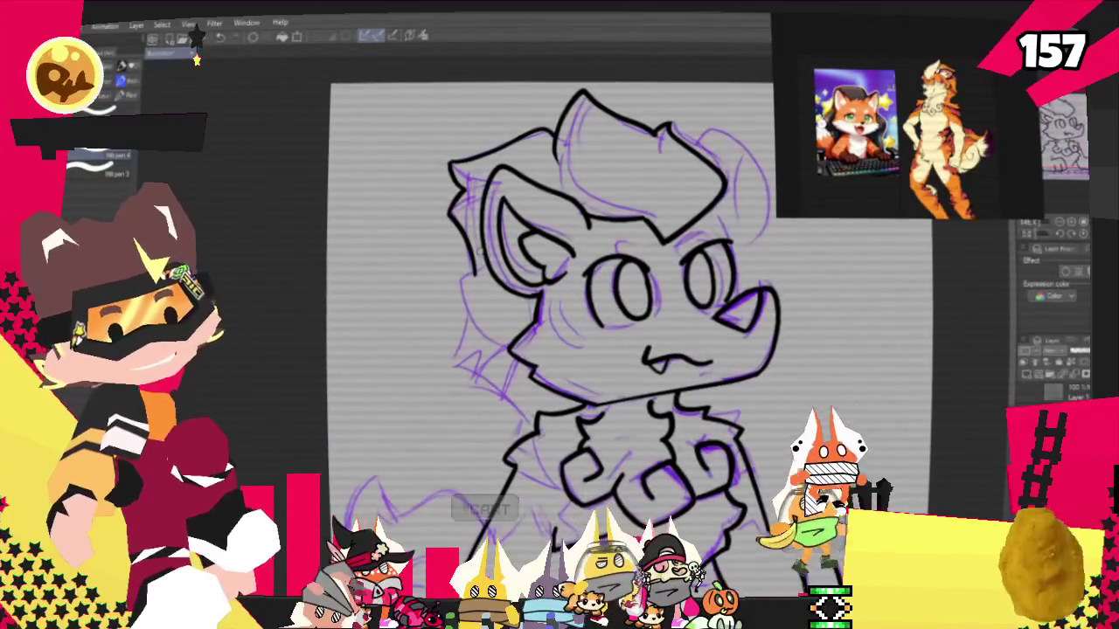
Ink the left cheek outline, undoing the stroke that ran into the lower jaw
scroll(560, 332, "up", 2)
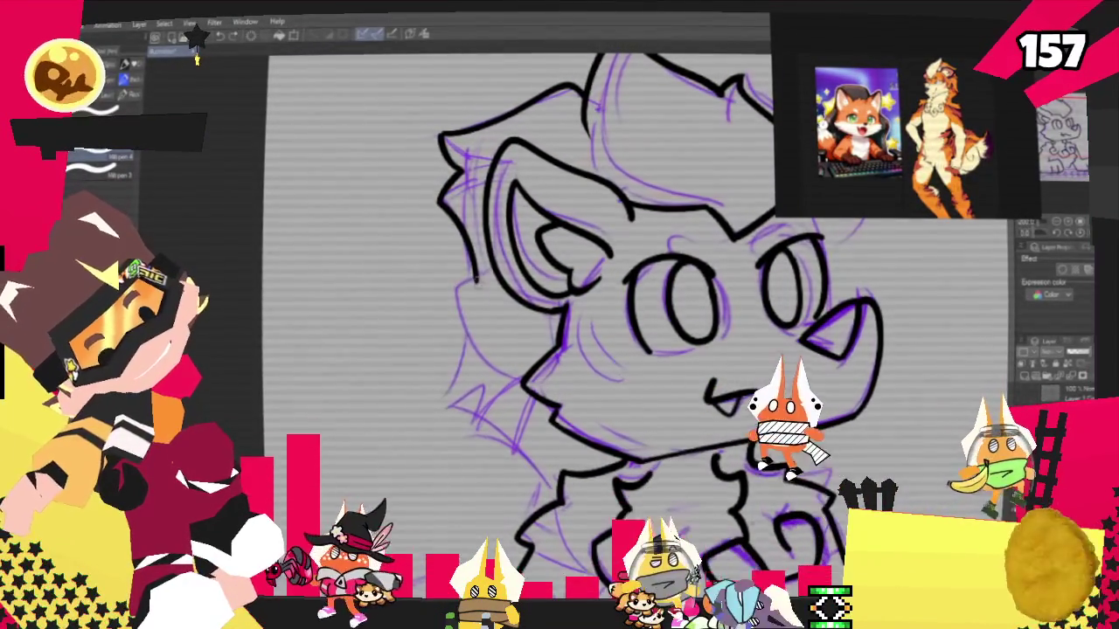
left_click_drag(477, 282, 428, 397)
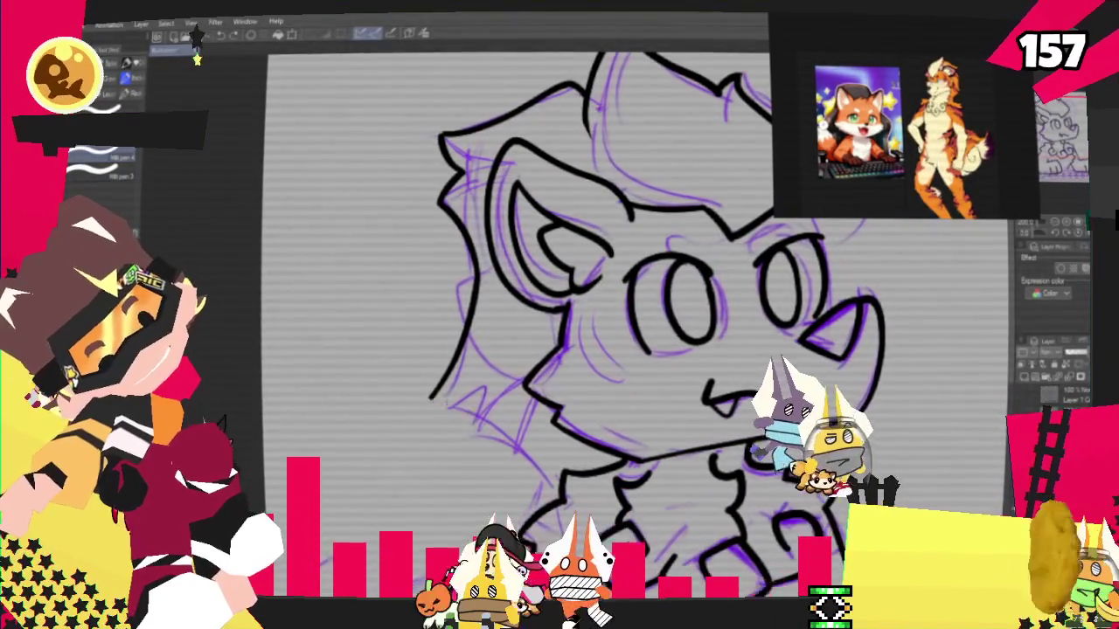
left_click_drag(430, 400, 559, 427)
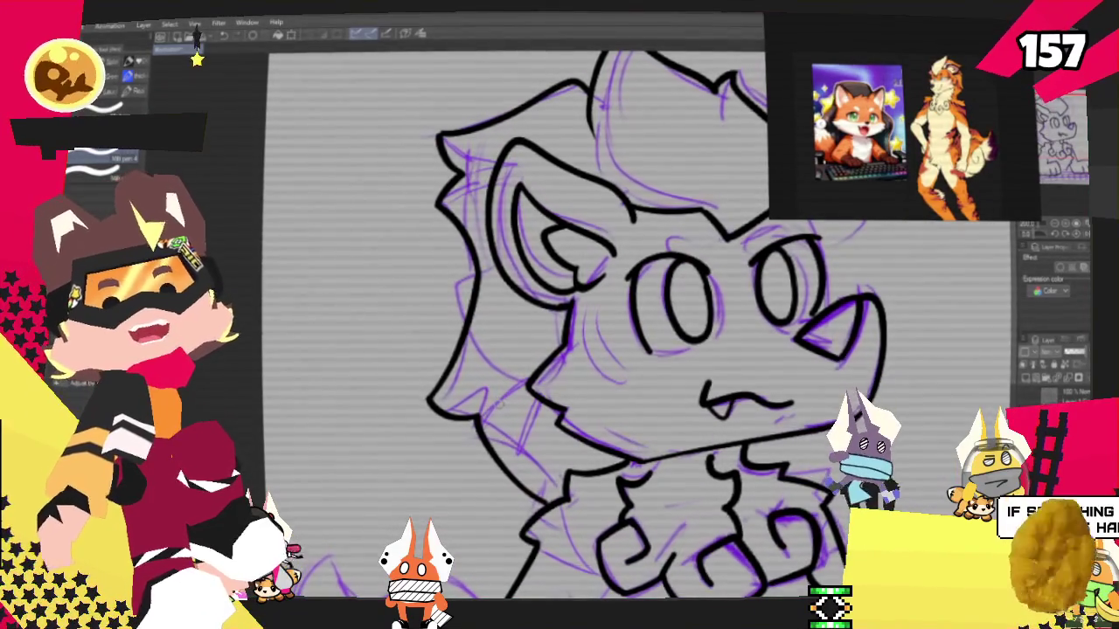
key("ctrl+z")
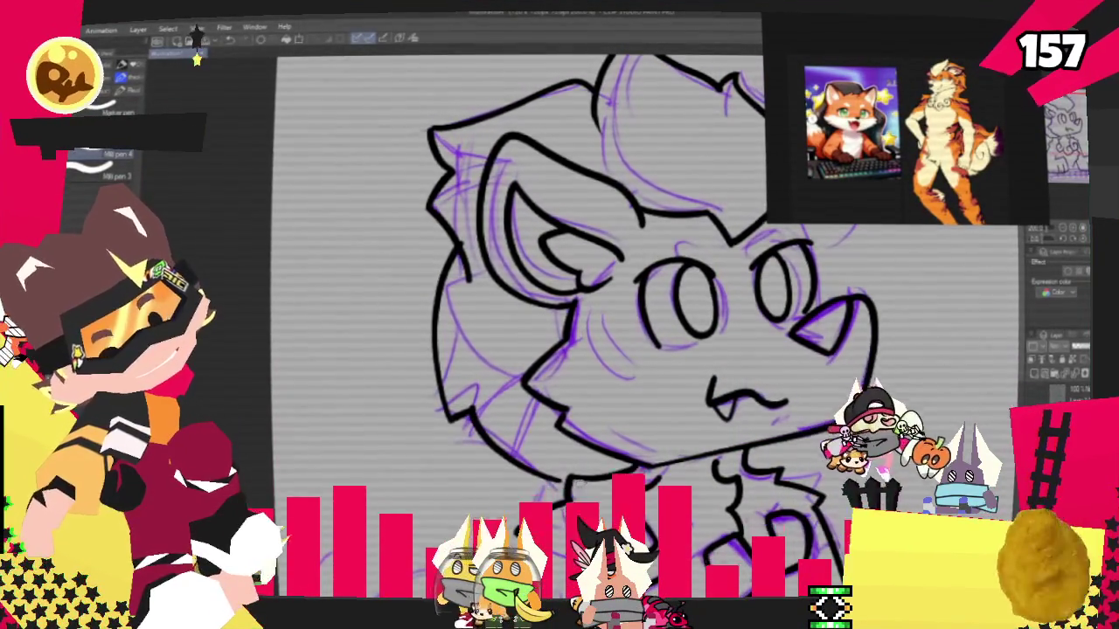
Zoom out and trace the right side of the head from the hair to the cheek
scroll(560, 315, "up", 1)
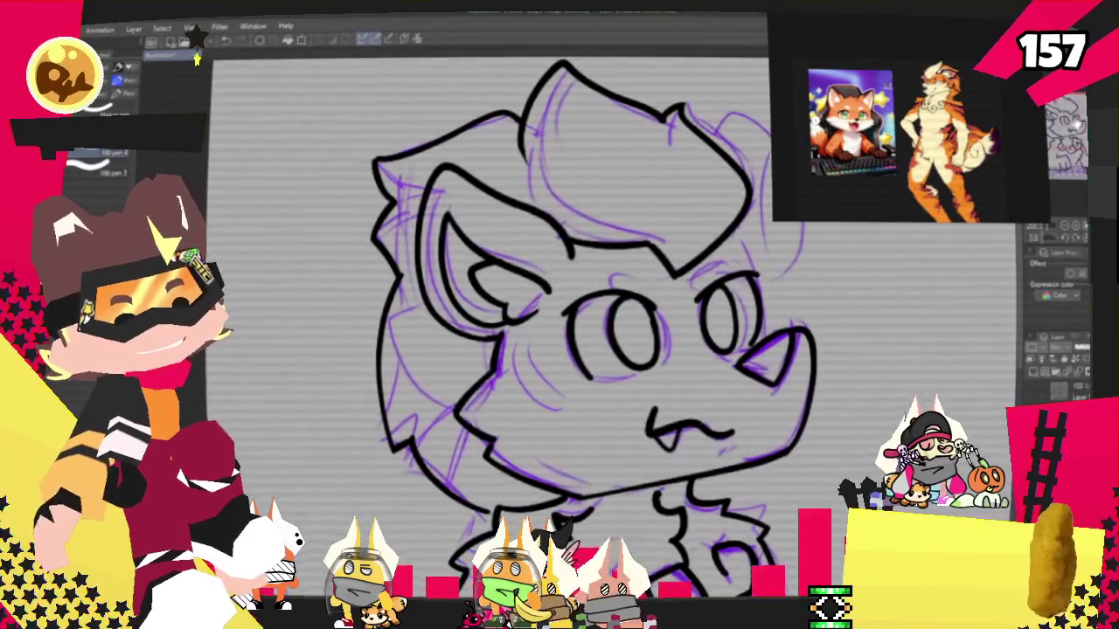
key("ctrl+minus")
left_click_drag(1004, 92, 1034, 140)
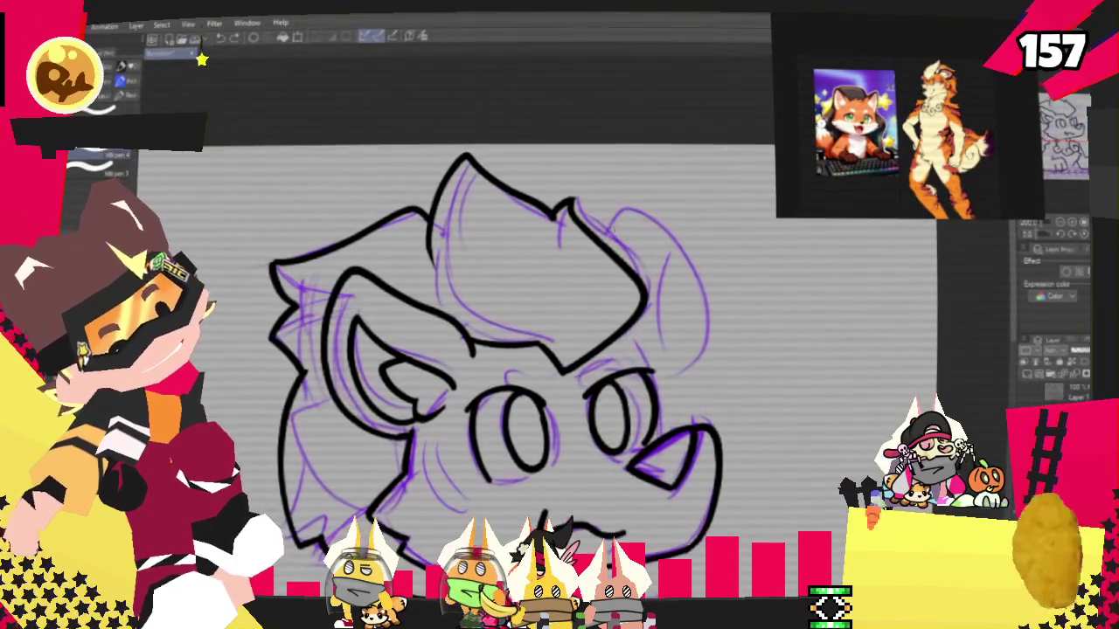
left_click_drag(603, 214, 678, 371)
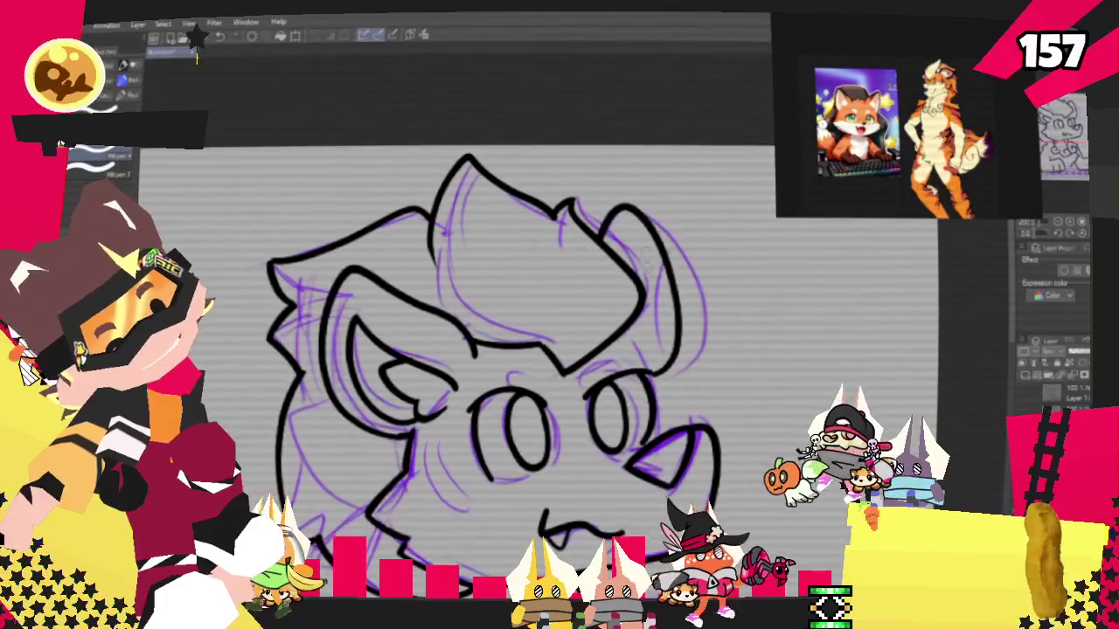
left_click_drag(645, 252, 689, 337)
key("ctrl+z")
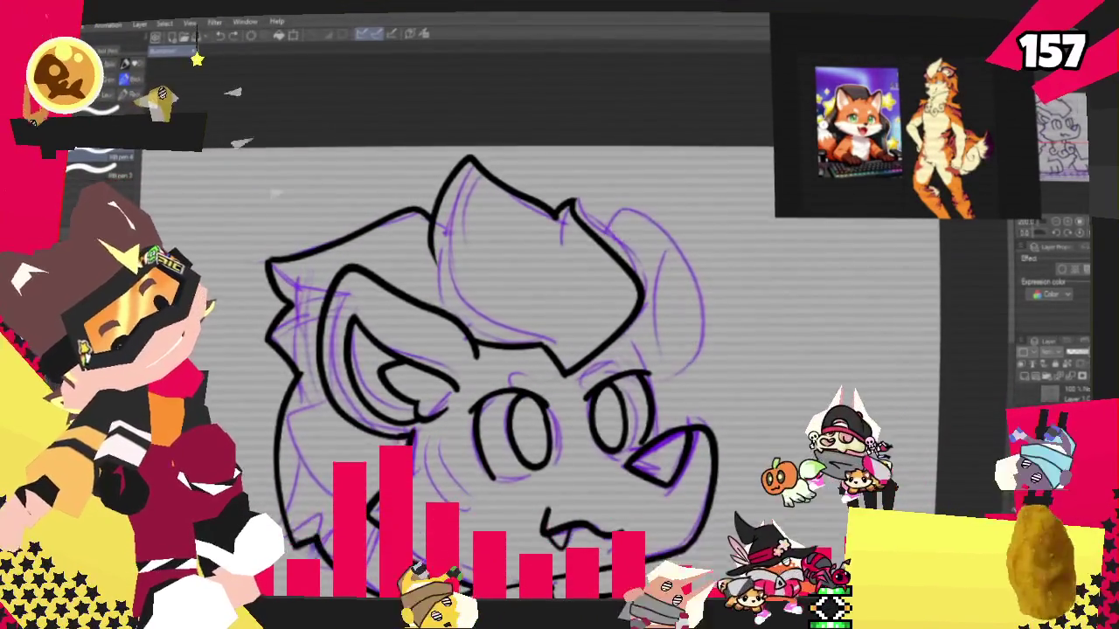
left_click_drag(610, 214, 680, 369)
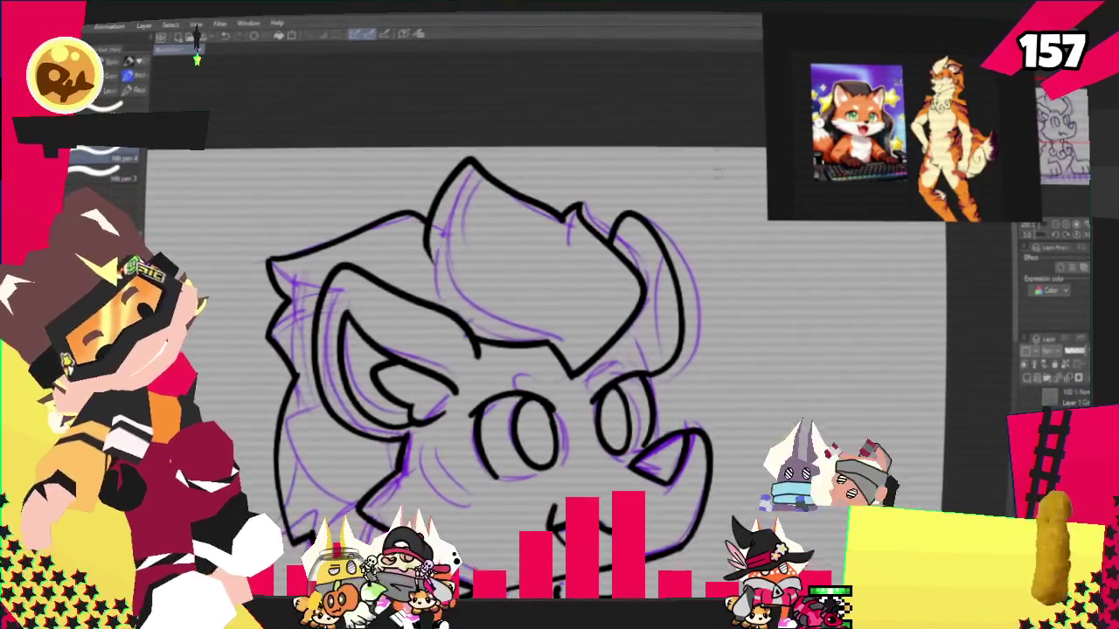
Ink a short curved black stroke on the fox's front paw, then return the view to the face
scroll(542, 367, "down", 10)
scroll(560, 350, "down", 3)
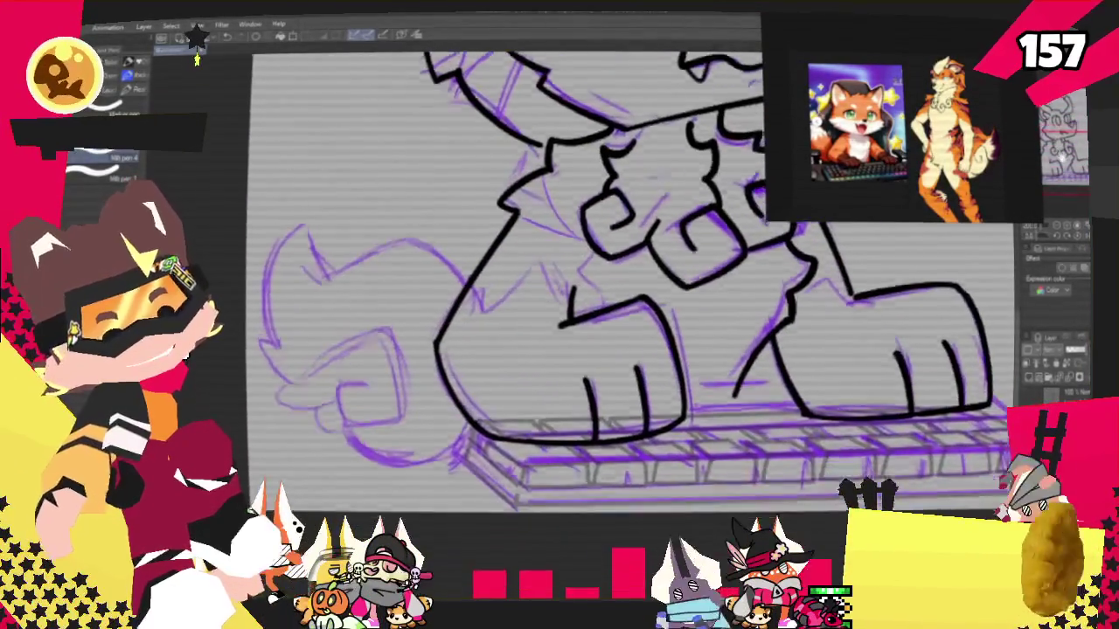
scroll(559, 350, "up", 5)
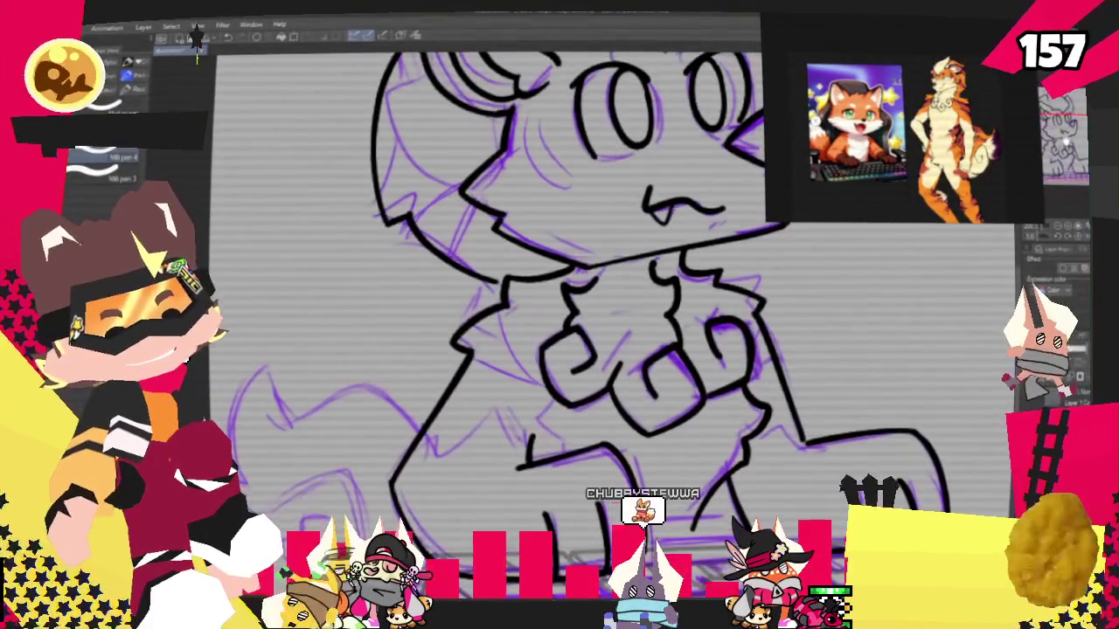
scroll(612, 350, "down", 3)
scroll(647, 349, "left", 5)
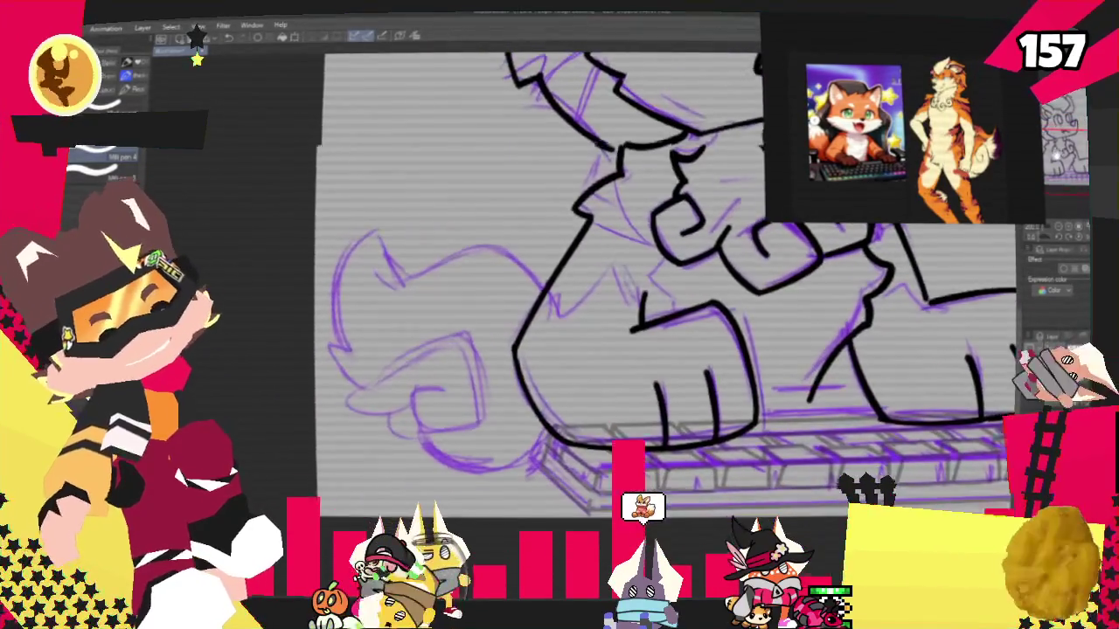
scroll(647, 350, "left", 4)
left_click_drag(587, 324, 533, 278)
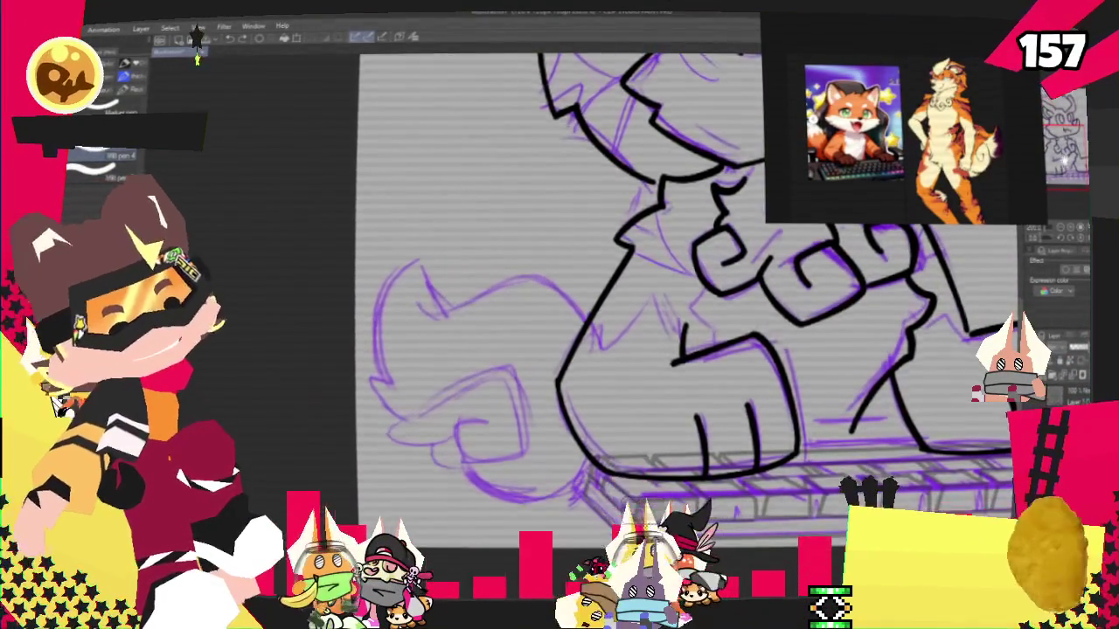
key("ctrl+0")
key("ctrl+plus")
key("ctrl+plus")
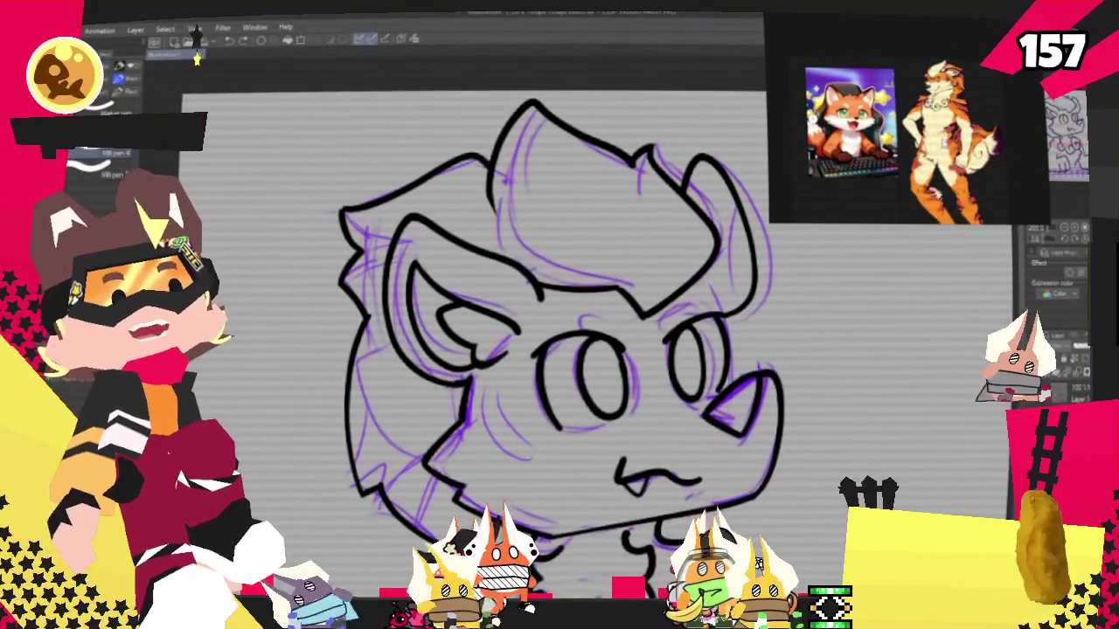
scroll(380, 393, "up", 1)
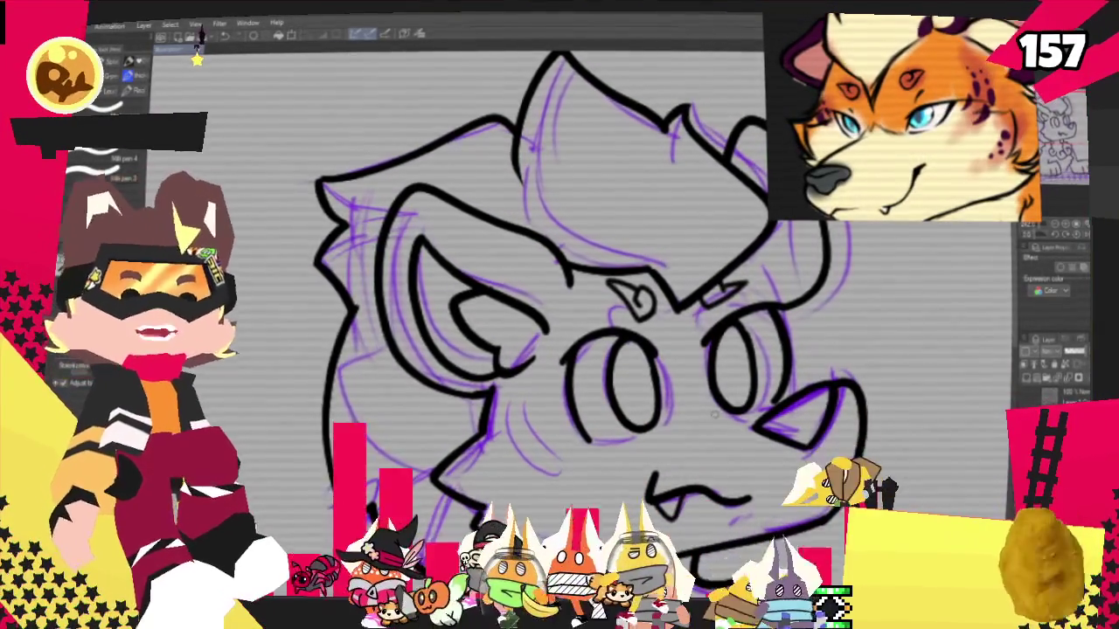
key("ctrl+minus")
key("ctrl+minus")
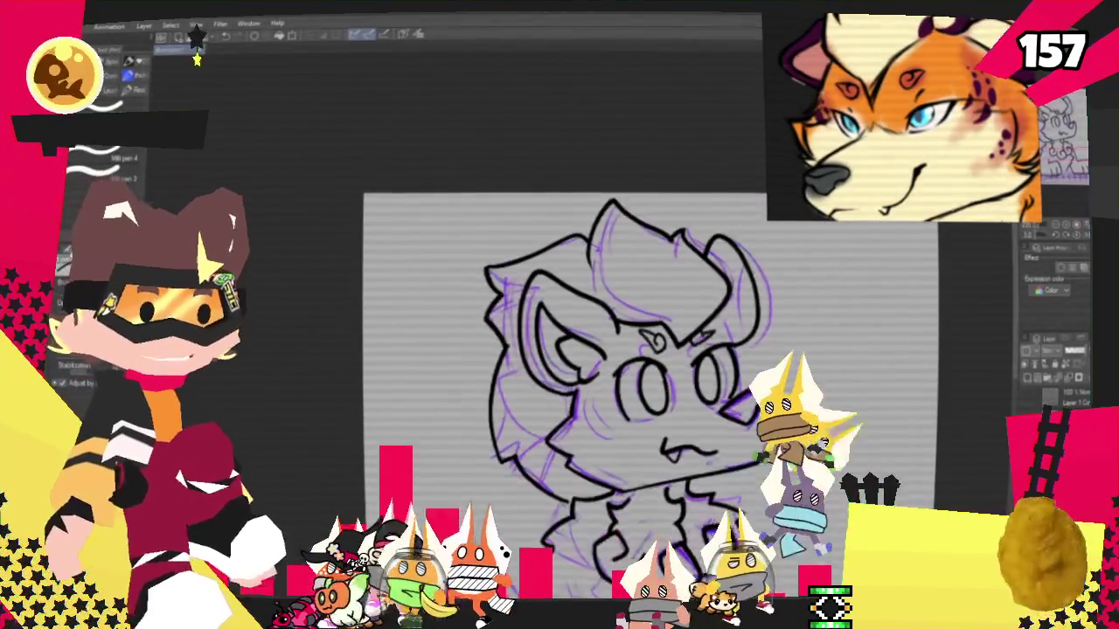
key("ctrl+minus")
key("ctrl+plus")
scroll(648, 342, "up", 3)
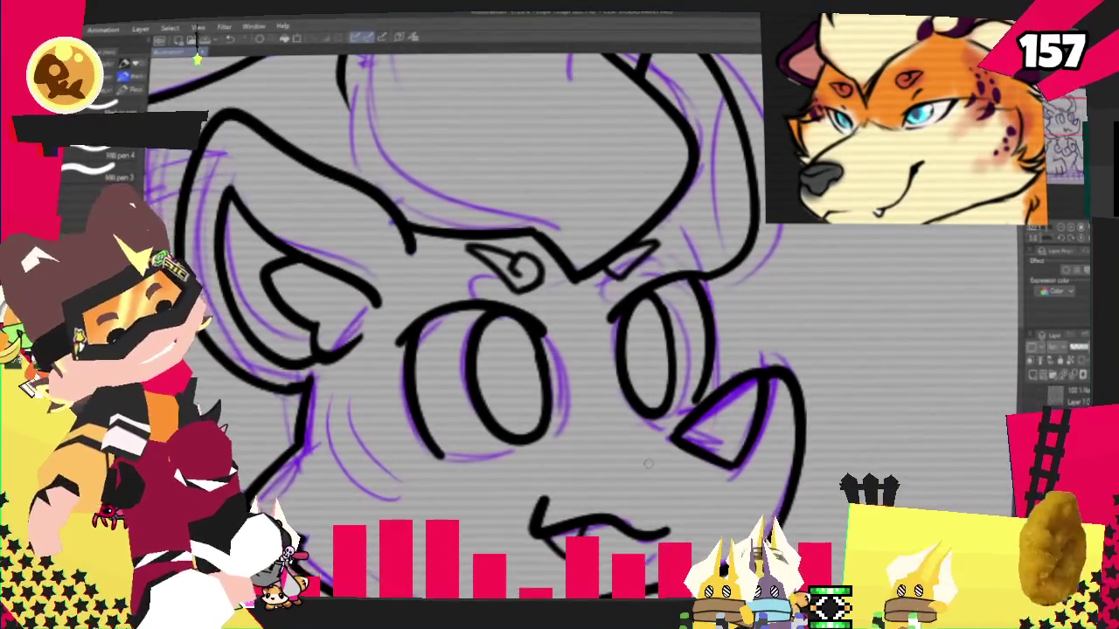
key("ctrl+minus")
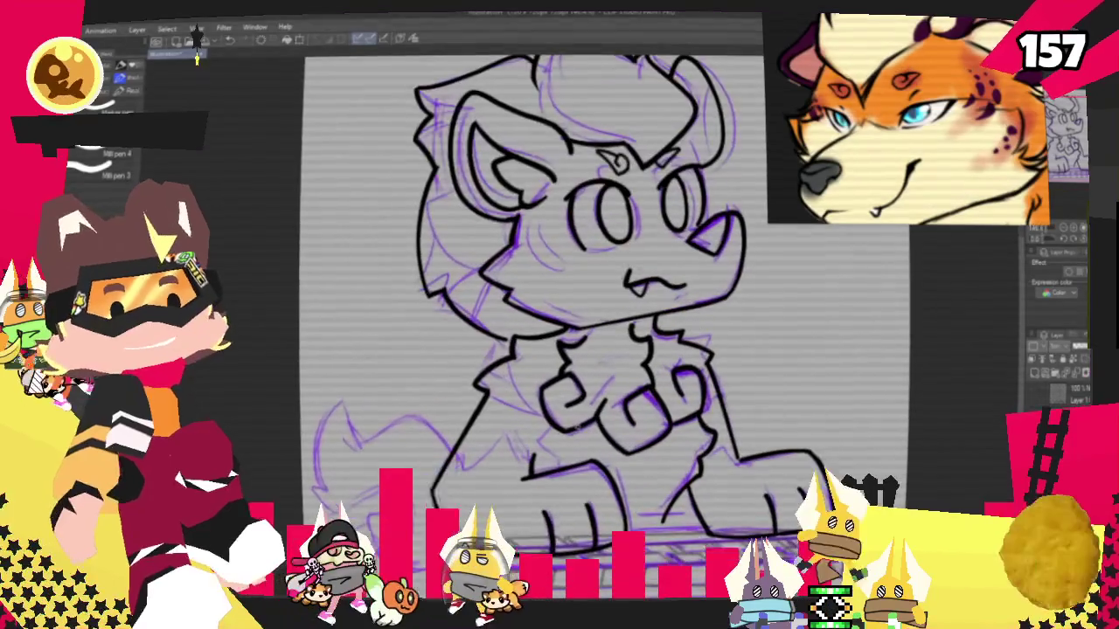
key("ctrl+plus")
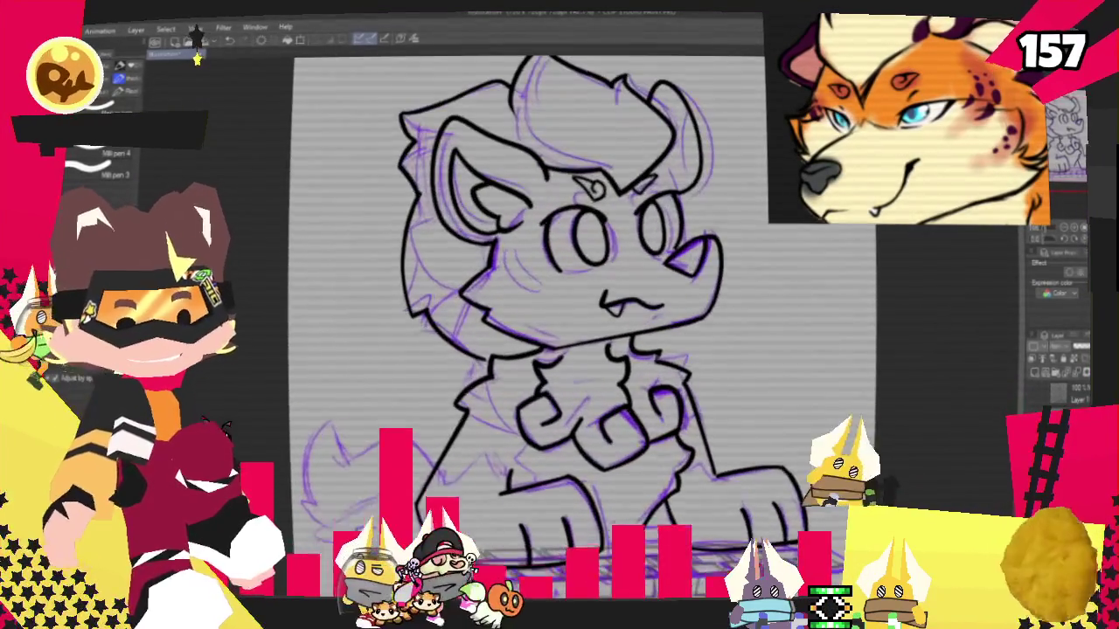
scroll(674, 167, "up", 2)
scroll(664, 175, "up", 2)
Try out short downward and upward-angled brow strokes above the fox's eye, comparing them with undo/redo
left_click_drag(536, 249, 561, 272)
key("ctrl+y")
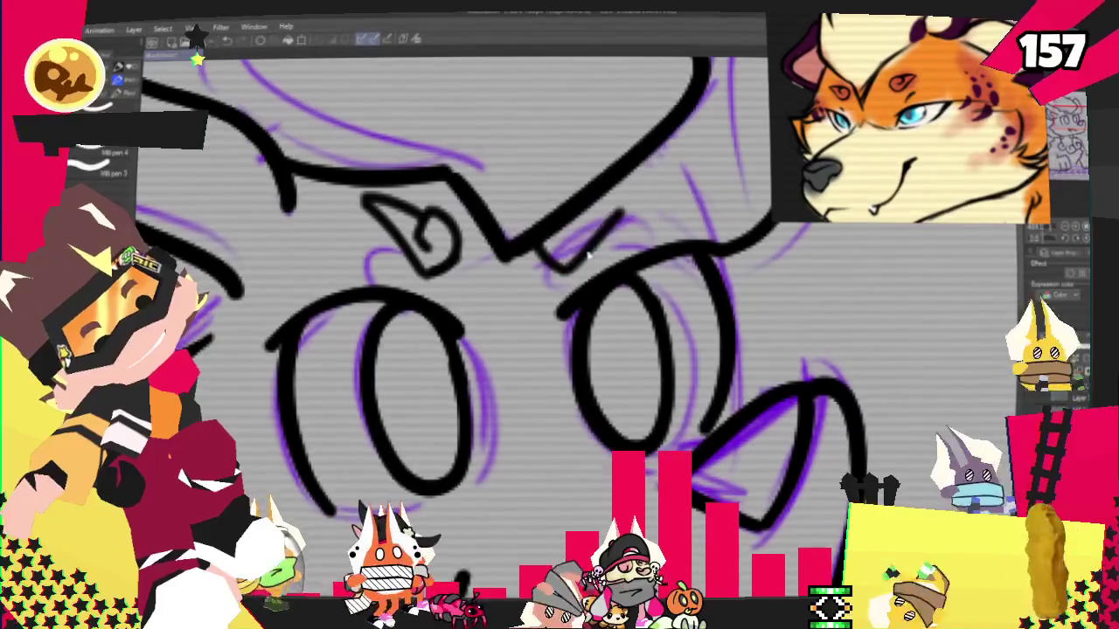
key("ctrl+z")
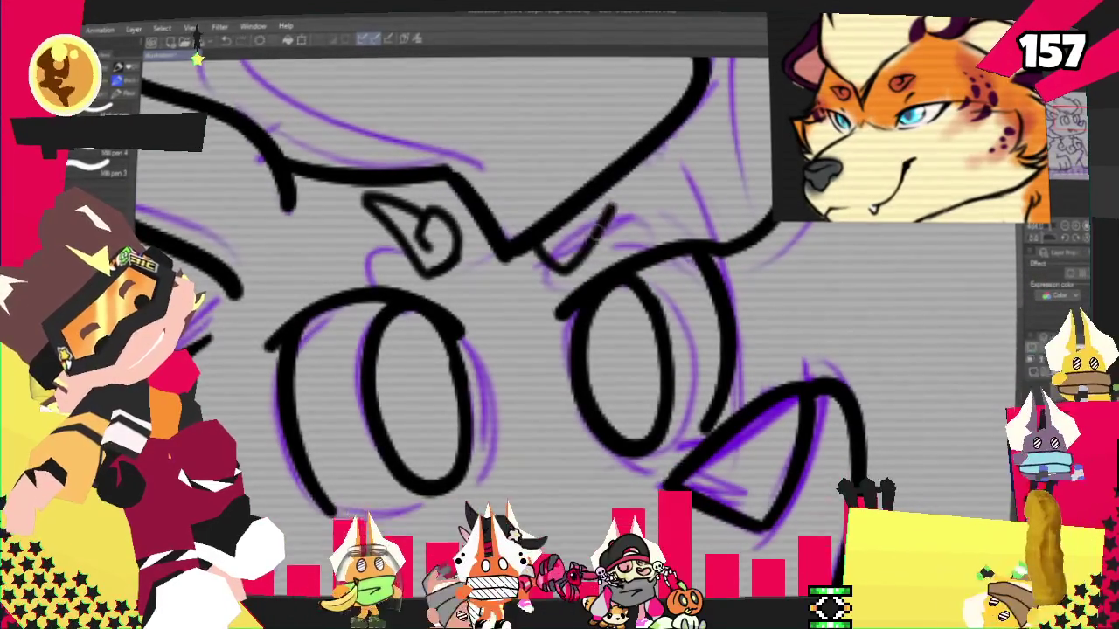
left_click_drag(539, 249, 622, 200)
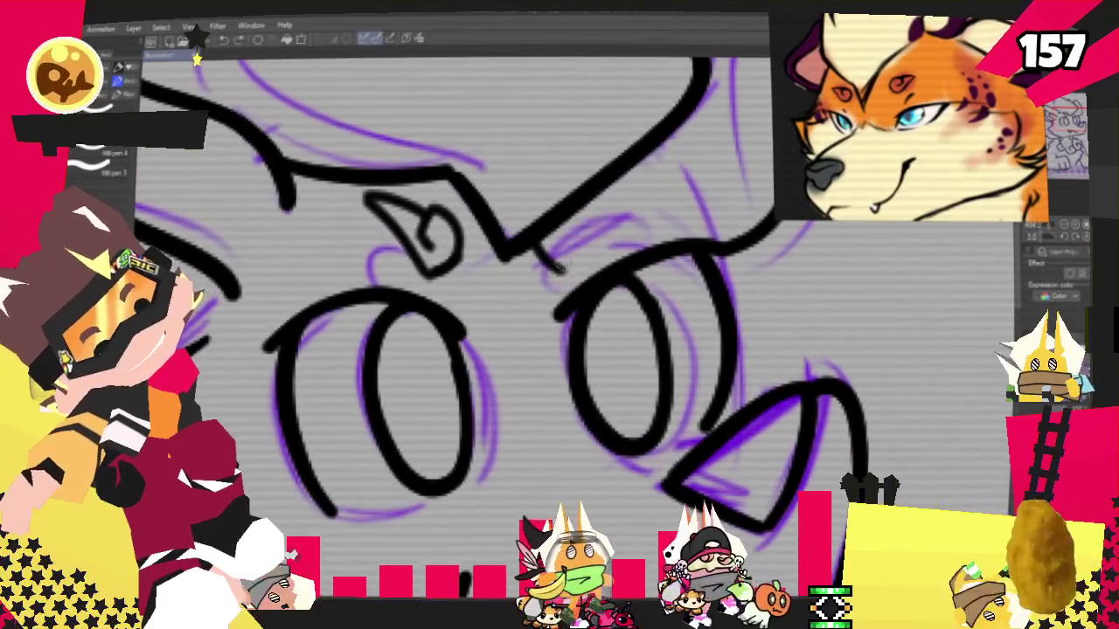
key("ctrl+z")
mouse_move(536, 249)
left_mouse_down()
mouse_move(563, 268)
mouse_move(617, 188)
left_mouse_up()
key("ctrl+z")
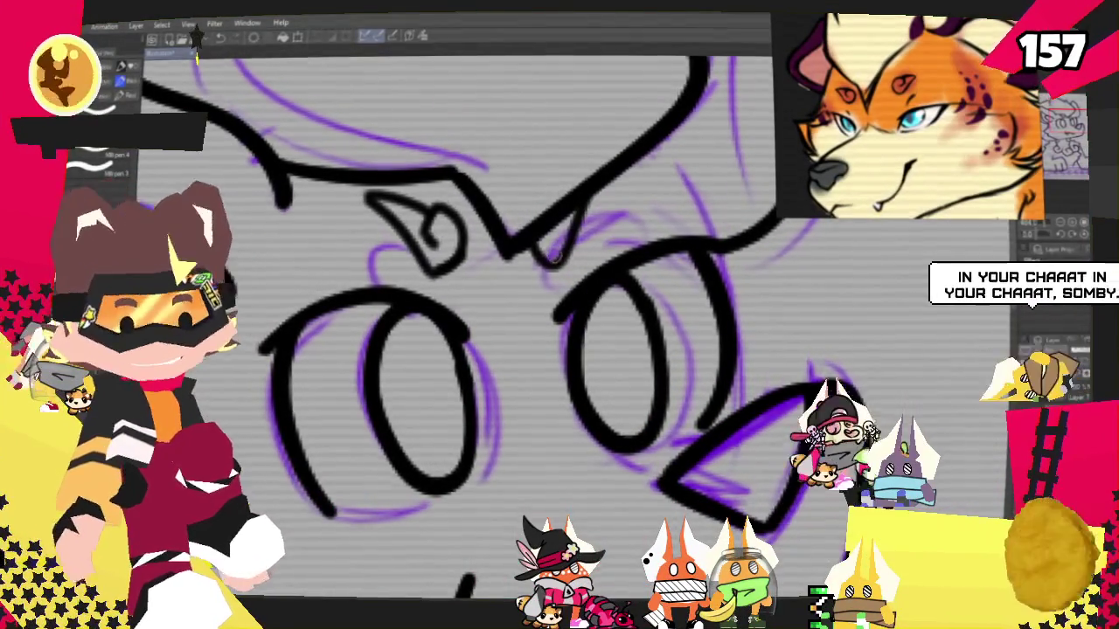
Undo the short and wedge-shaped brow strokes and the curled forehead marking
key("ctrl+z")
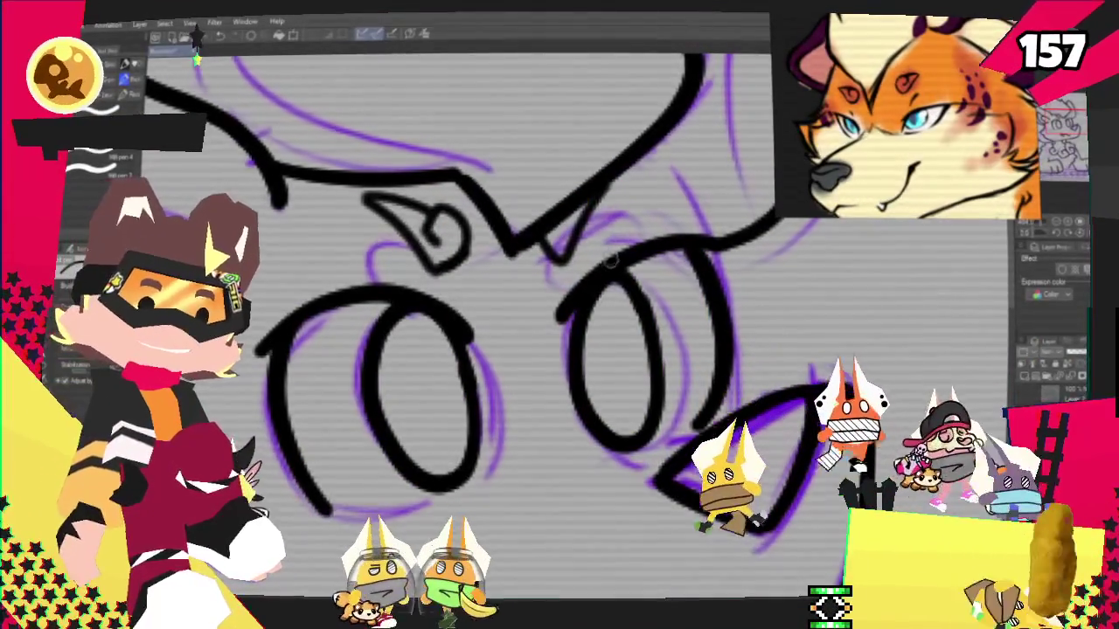
key("ctrl+z")
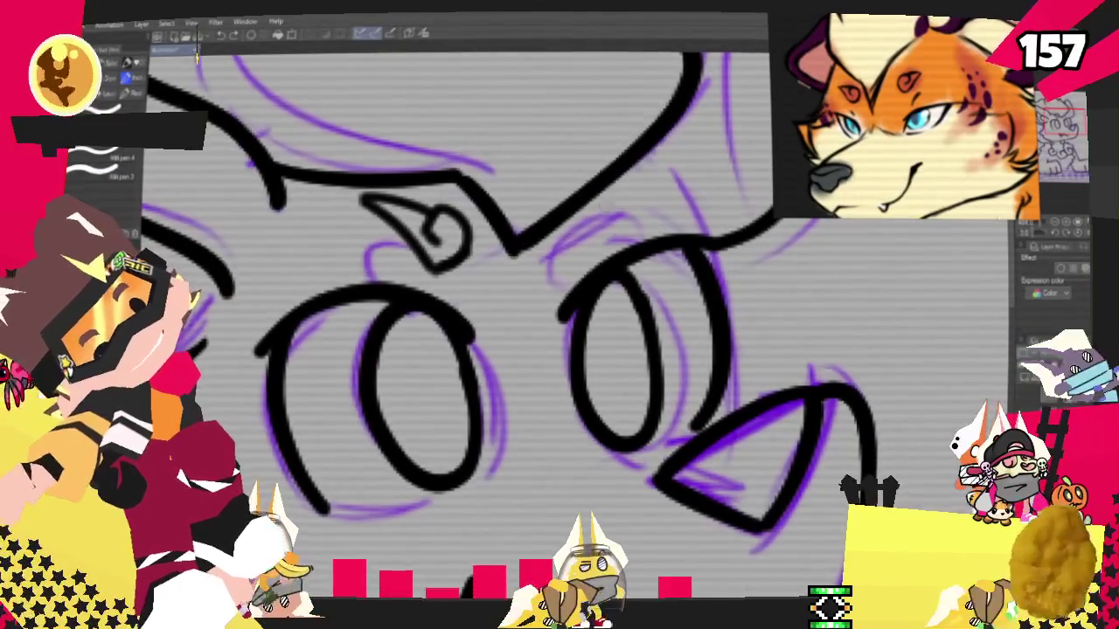
key("ctrl+z")
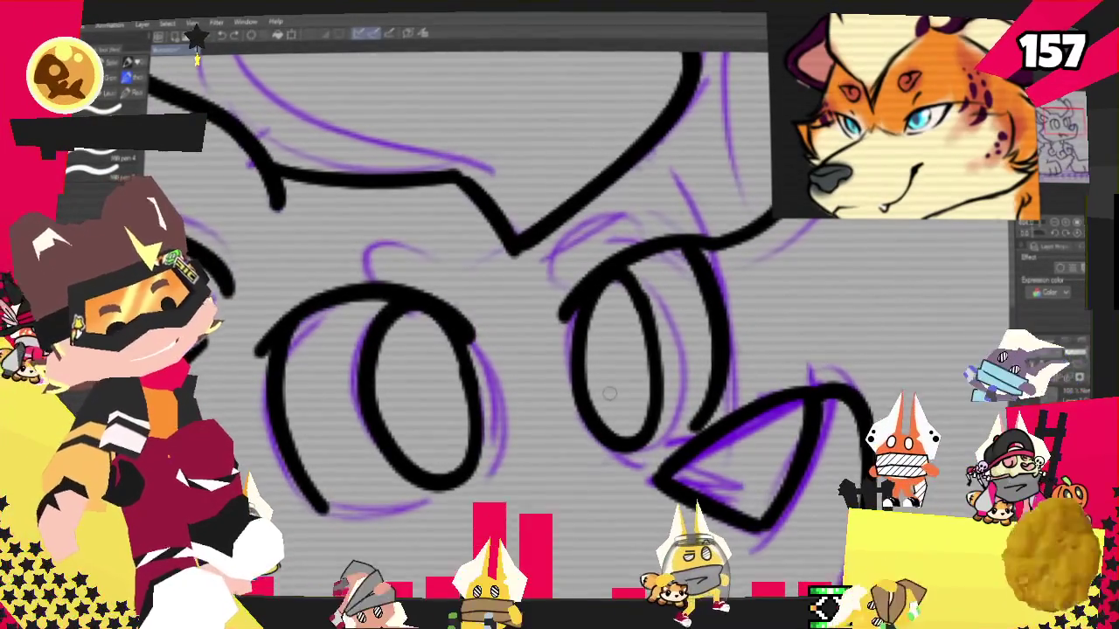
key("ctrl+z")
scroll(609, 397, "down", 2)
scroll(612, 210, "down", 2)
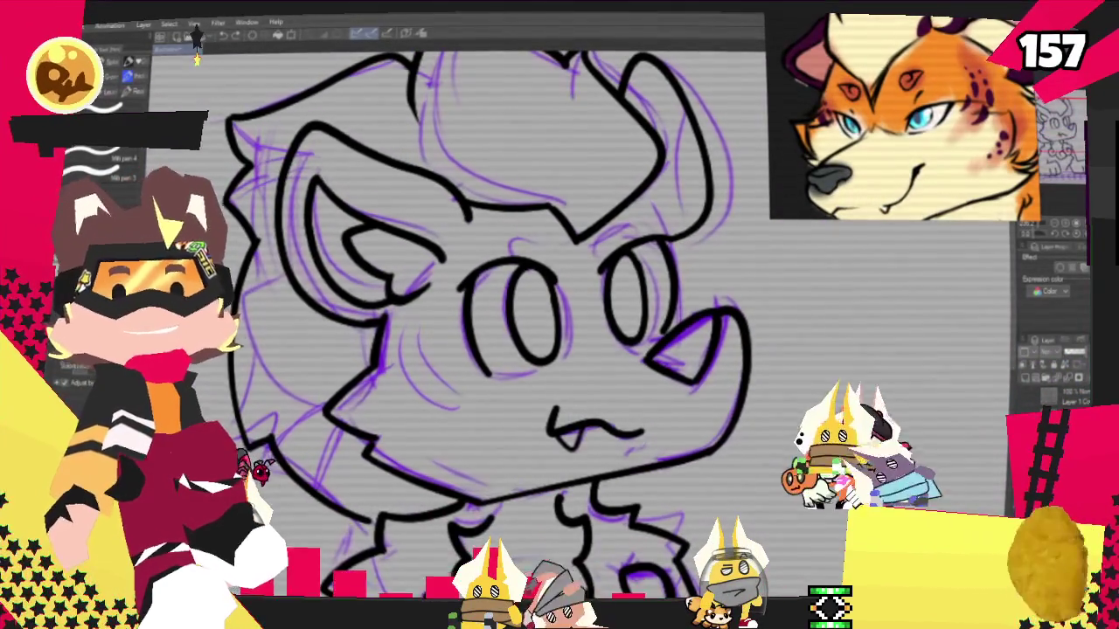
scroll(509, 282, "down", 3)
scroll(509, 282, "down", 1)
scroll(509, 282, "up", 1)
scroll(510, 281, "up", 1)
scroll(509, 280, "up", 1)
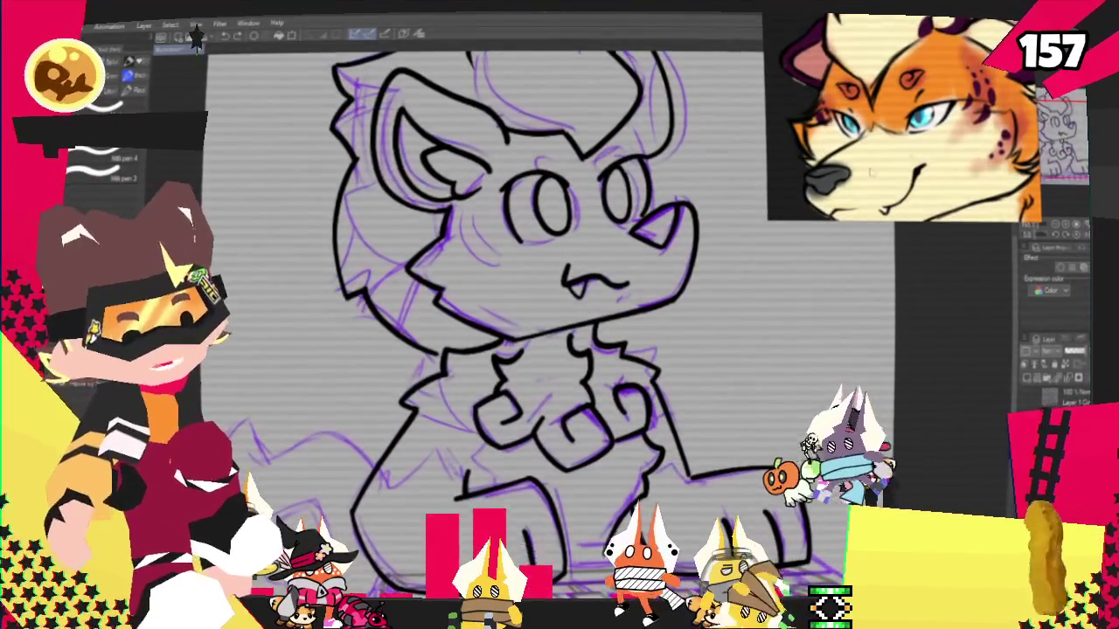